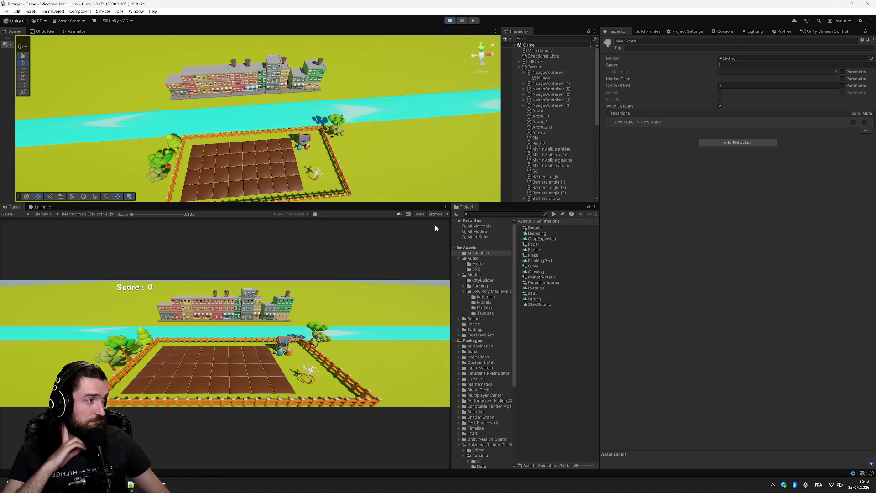
Step: Zoom the Scene view out and back in while the clouds drift, then stop Play mode
{"action": "scroll", "coordinate": [288, 115], "scroll_direction": "down", "scroll_amount": 5}
{"action": "scroll", "coordinate": [288, 113], "scroll_direction": "down", "scroll_amount": 8}
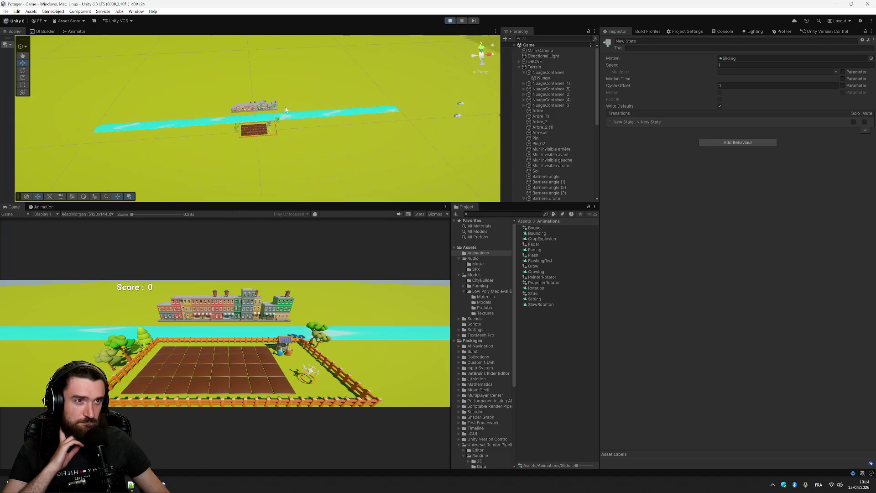
{"action": "scroll", "coordinate": [287, 106], "scroll_direction": "up", "scroll_amount": 3}
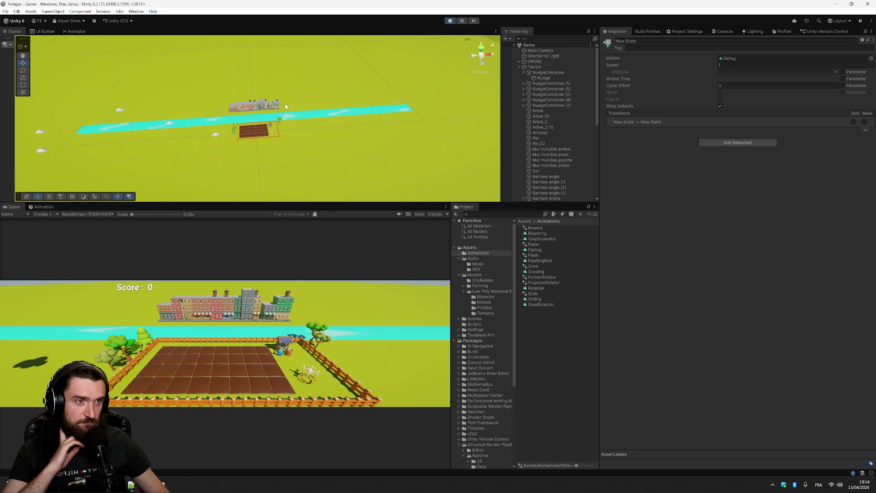
{"action": "scroll", "coordinate": [286, 106], "scroll_direction": "up", "scroll_amount": 2}
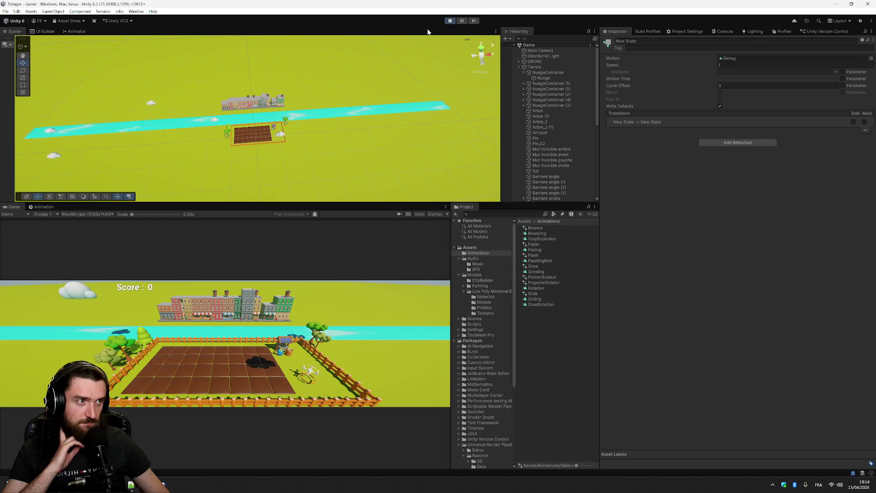
{"action": "key", "text": "ctrl+p"}
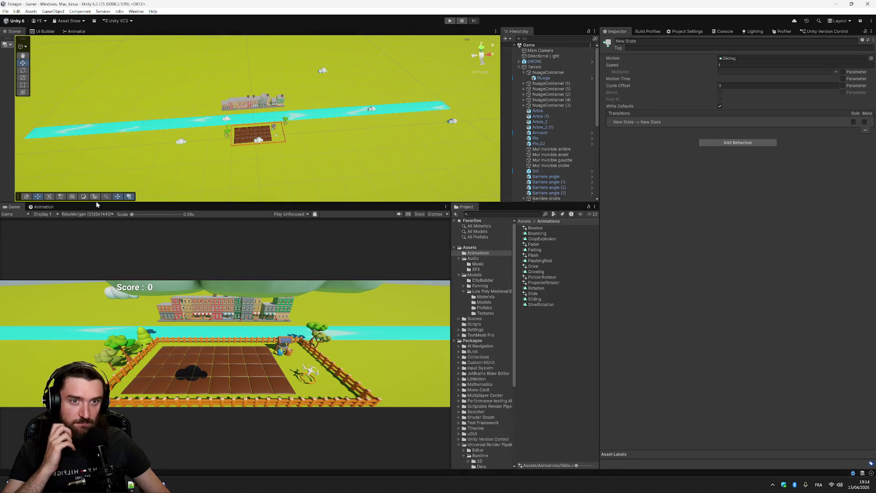
Step: Set the Nuage Sliding clip's last-frame Position.x to 120 and run the game again
{"action": "left_click", "coordinate": [45, 208]}
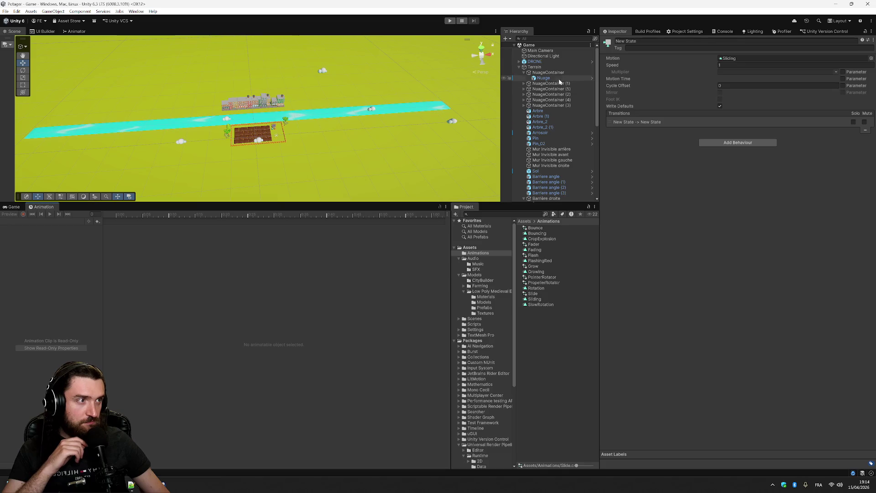
{"action": "left_click", "coordinate": [558, 78]}
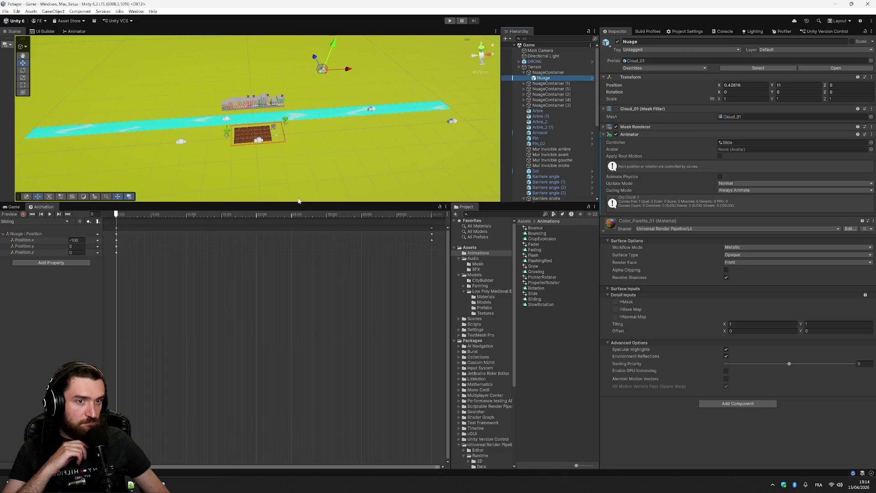
{"action": "left_click", "coordinate": [430, 215]}
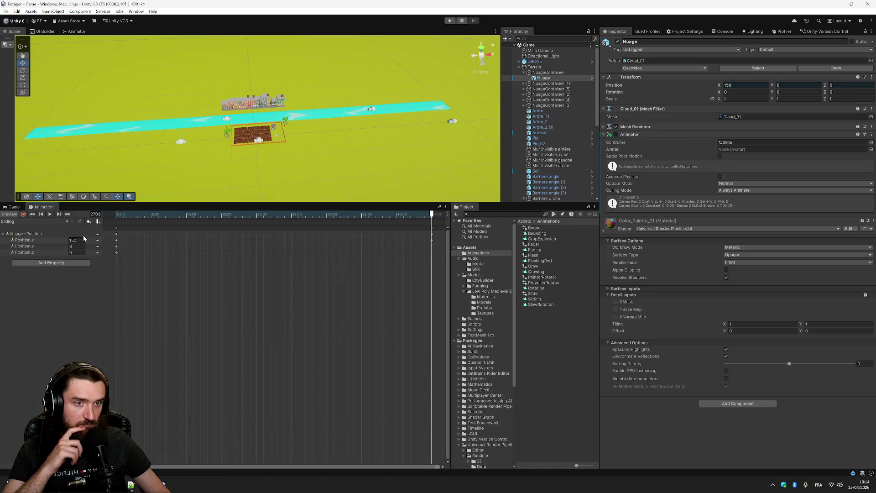
{"action": "mouse_move", "coordinate": [409, 215]}
{"action": "left_mouse_down"}
{"action": "mouse_move", "coordinate": [117, 215]}
{"action": "mouse_move", "coordinate": [433, 215]}
{"action": "left_mouse_up"}
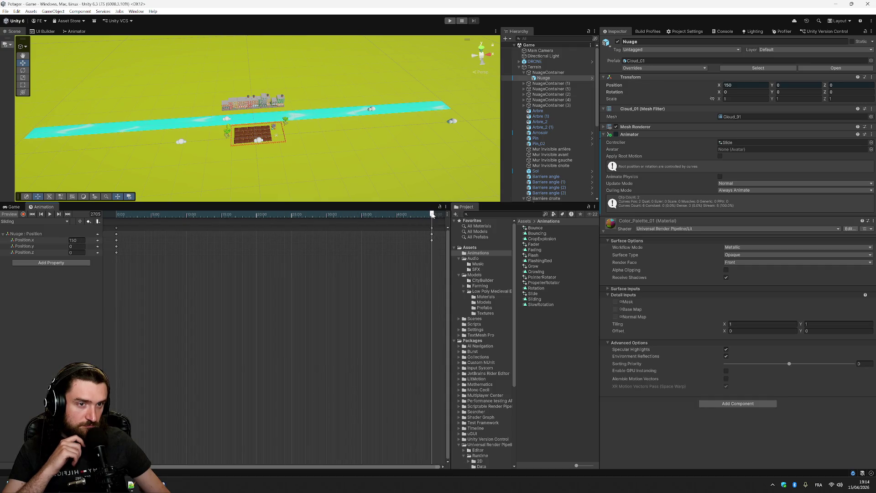
{"action": "left_click", "coordinate": [432, 236]}
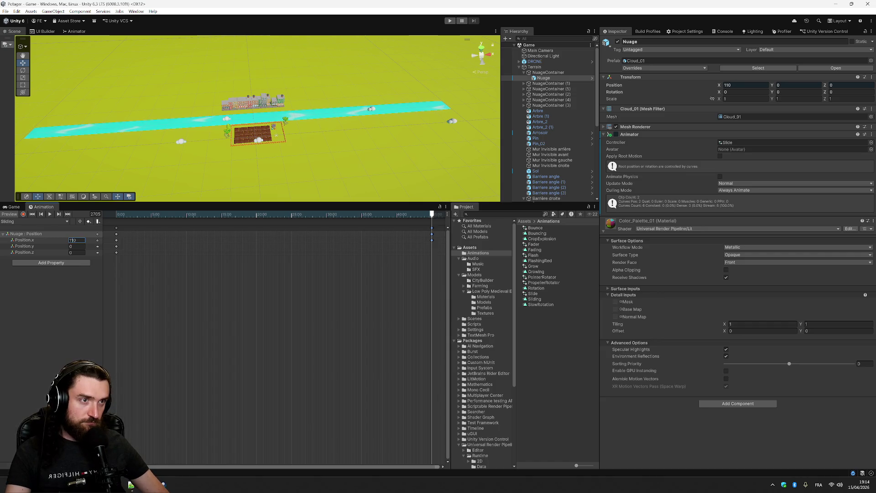
{"action": "type", "text": "100"}
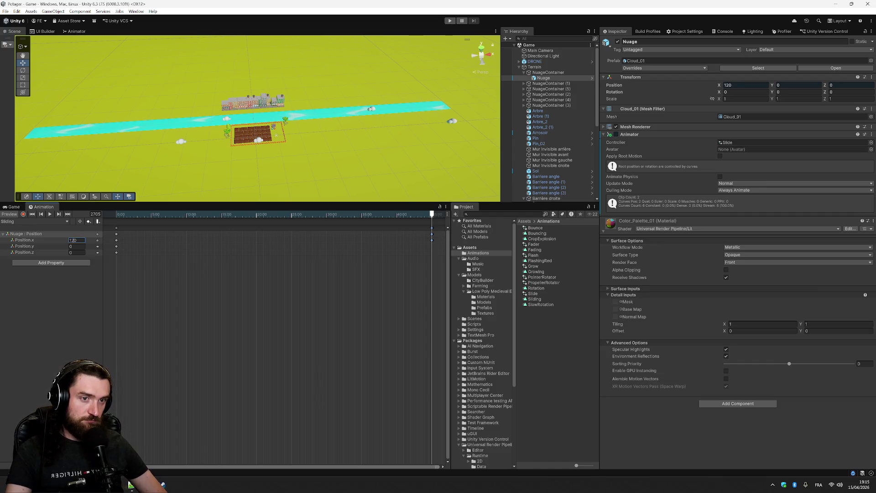
{"action": "left_click", "coordinate": [72, 304]}
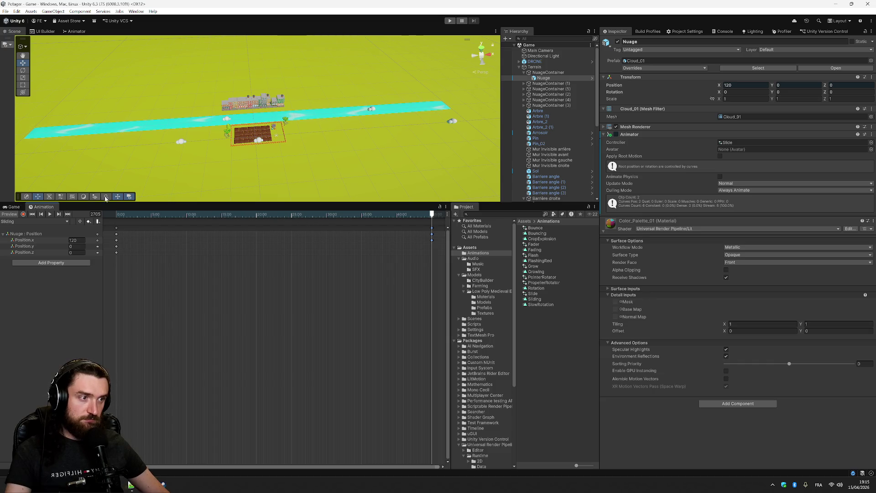
{"action": "left_click", "coordinate": [450, 21]}
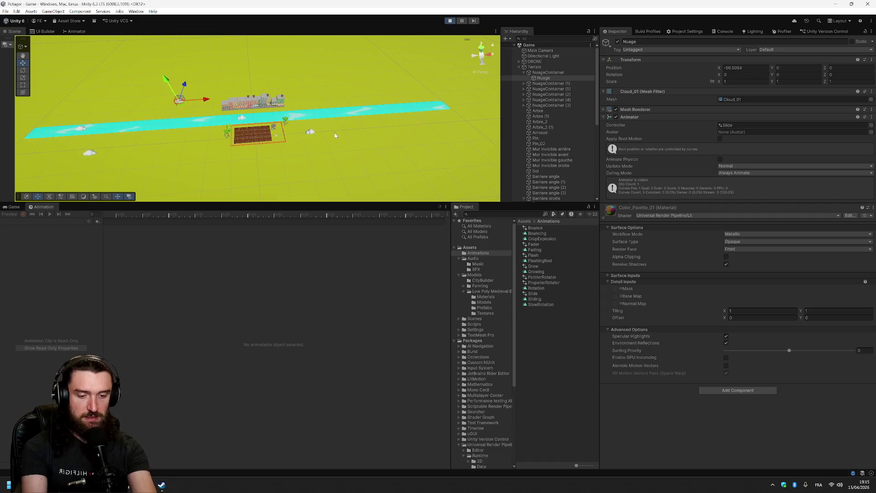
Step: Watch the Nuage cloud slide past X 145 in the Game view, then stop Play
{"action": "left_click", "coordinate": [13, 206]}
{"action": "scroll", "coordinate": [273, 187], "scroll_direction": "down", "scroll_amount": 5}
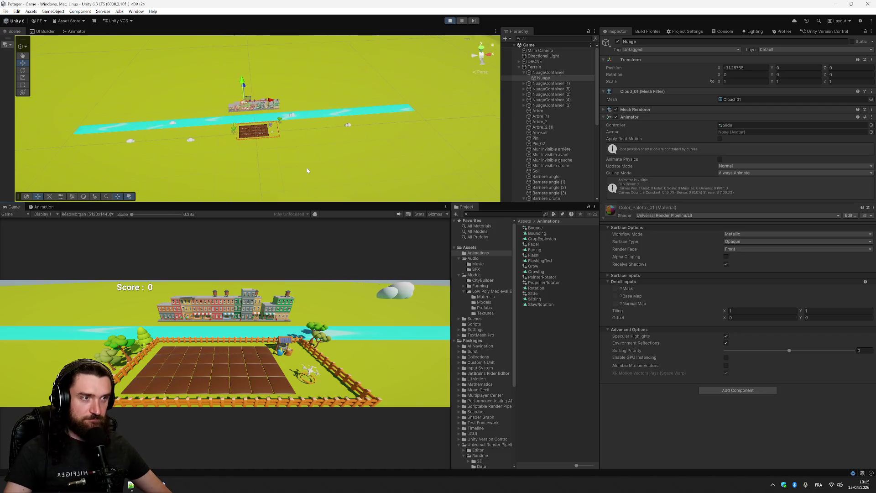
{"action": "scroll", "coordinate": [311, 171], "scroll_direction": "up", "scroll_amount": 3}
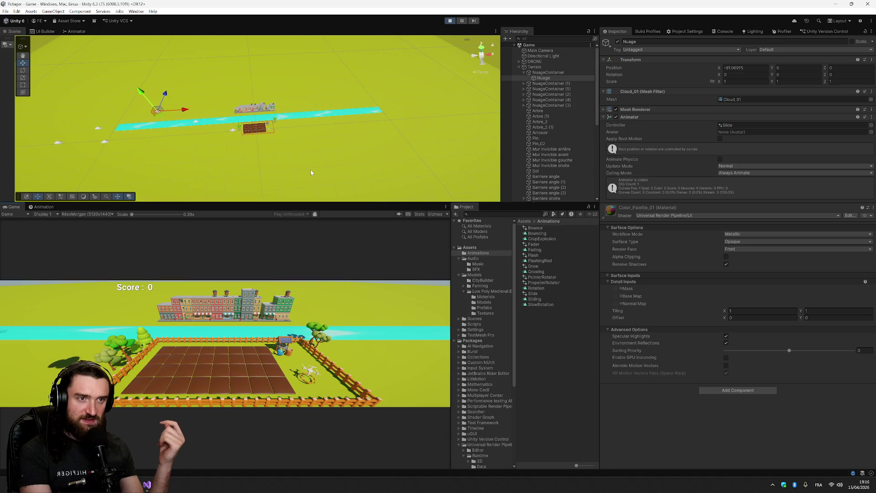
{"action": "left_click", "coordinate": [449, 21]}
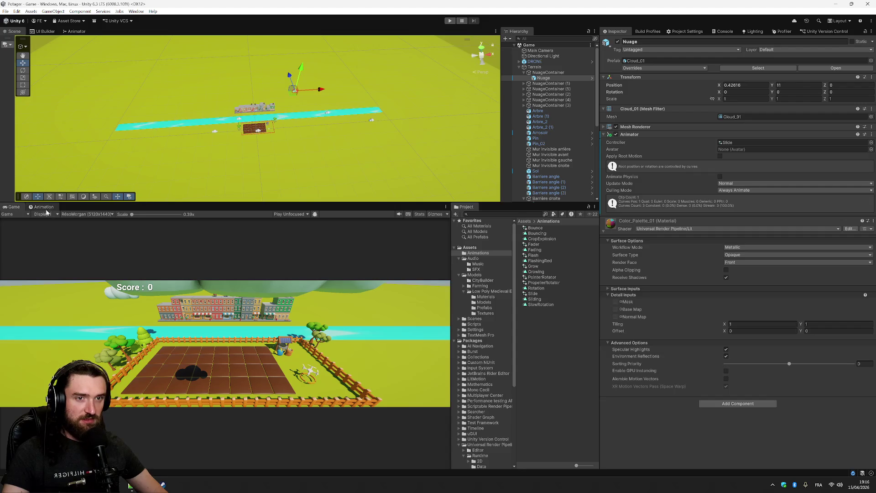
Step: Delete the stray keyframe just before the end of the Sliding clip
{"action": "left_click", "coordinate": [46, 208]}
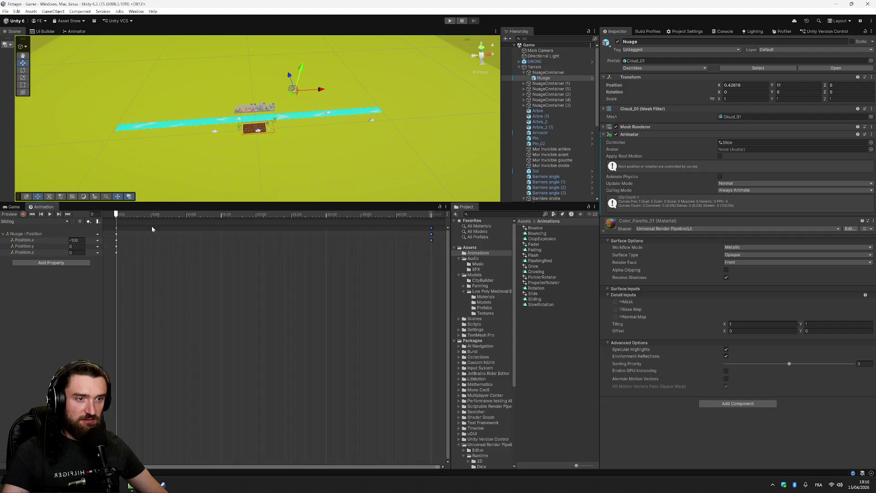
{"action": "left_click", "coordinate": [433, 234]}
{"action": "left_click_drag", "start_coordinate": [117, 214], "coordinate": [431, 216]}
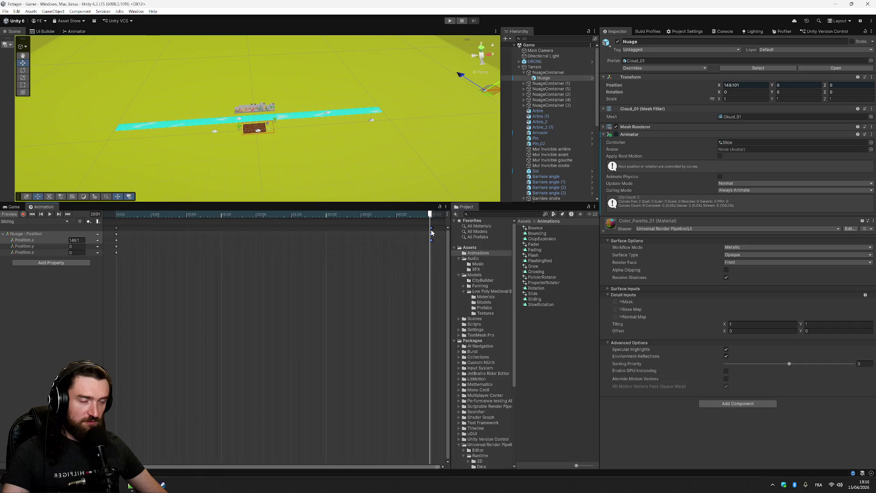
{"action": "scroll", "coordinate": [432, 234], "scroll_direction": "up", "scroll_amount": 10}
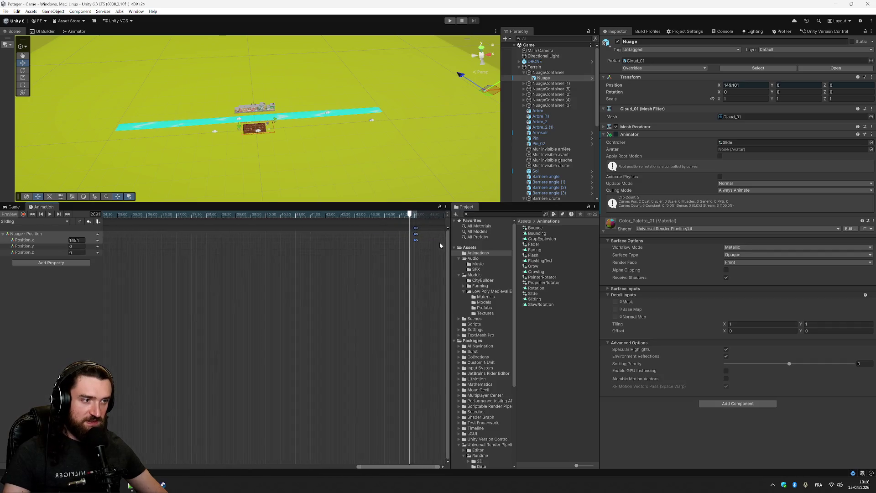
{"action": "scroll", "coordinate": [440, 245], "scroll_direction": "up", "scroll_amount": 3}
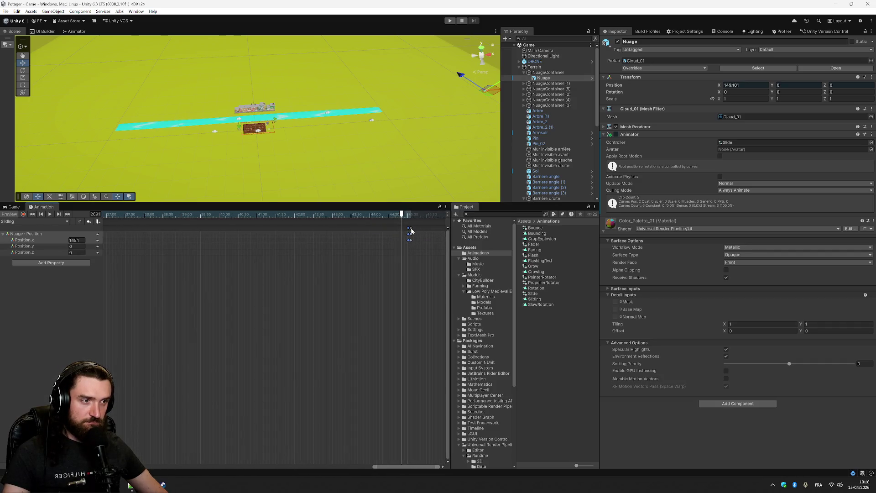
{"action": "key", "text": "Delete"}
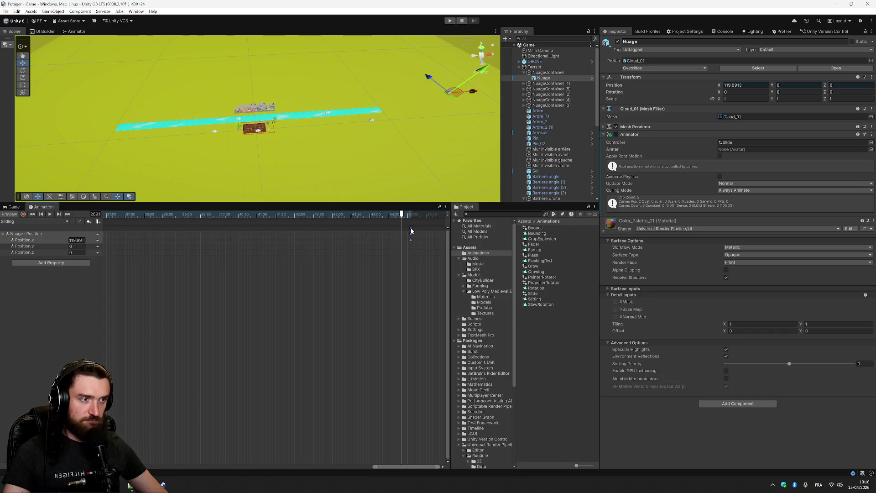
Step: Set the cloud's Position.x to 100 on the final frame and -110 on frame 0
{"action": "left_click_drag", "start_coordinate": [398, 219], "coordinate": [411, 218]}
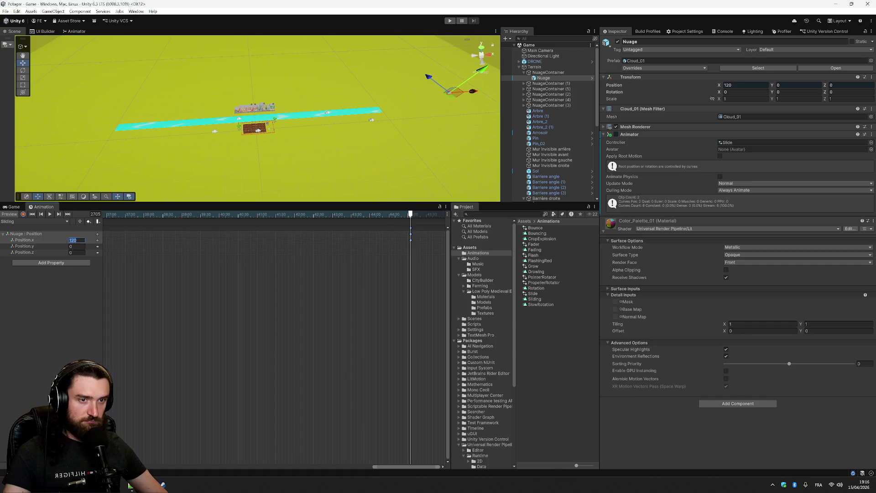
{"action": "type", "text": "100"}
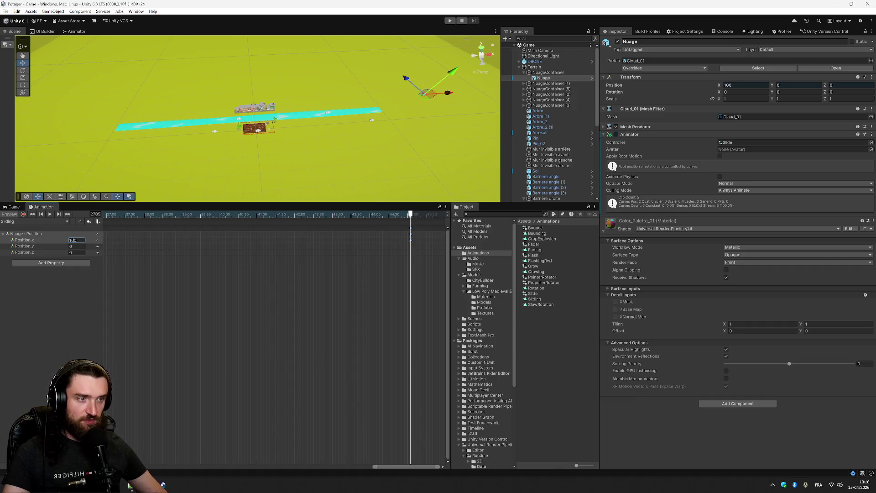
{"action": "left_click_drag", "start_coordinate": [387, 467], "coordinate": [151, 466]}
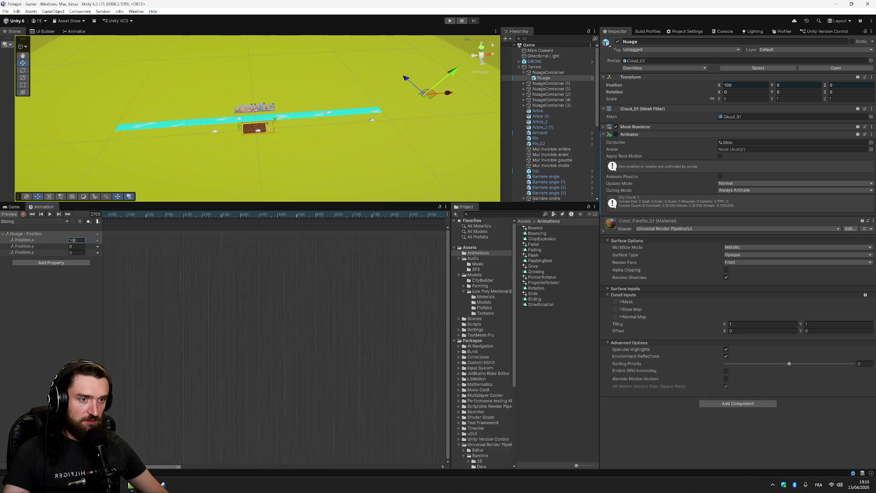
{"action": "left_click", "coordinate": [117, 229]}
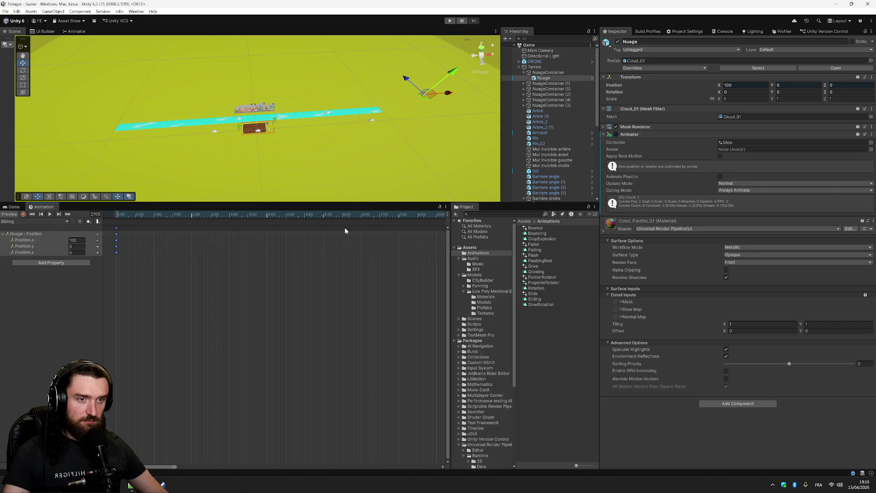
{"action": "left_click", "coordinate": [116, 218]}
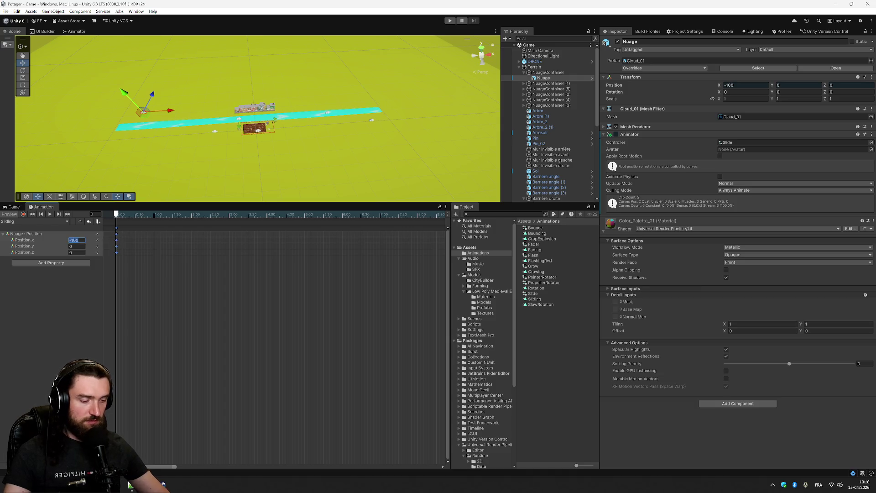
{"action": "type", "text": "110"}
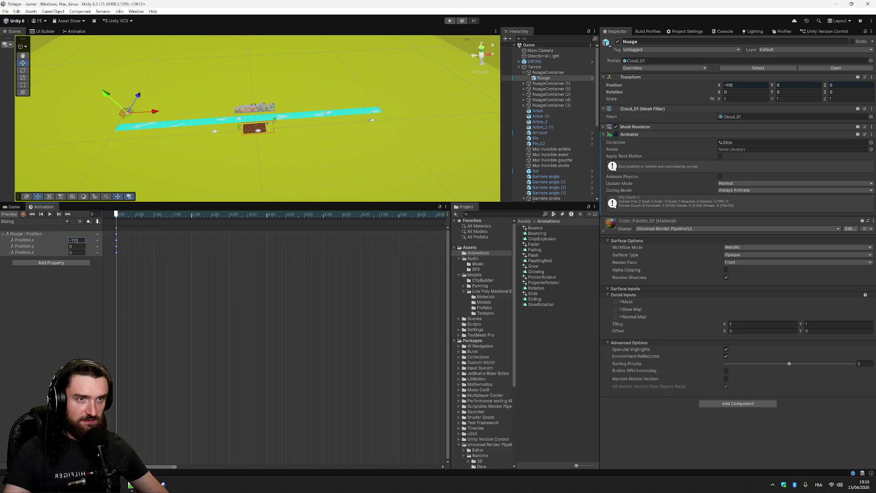
{"action": "left_click", "coordinate": [81, 329]}
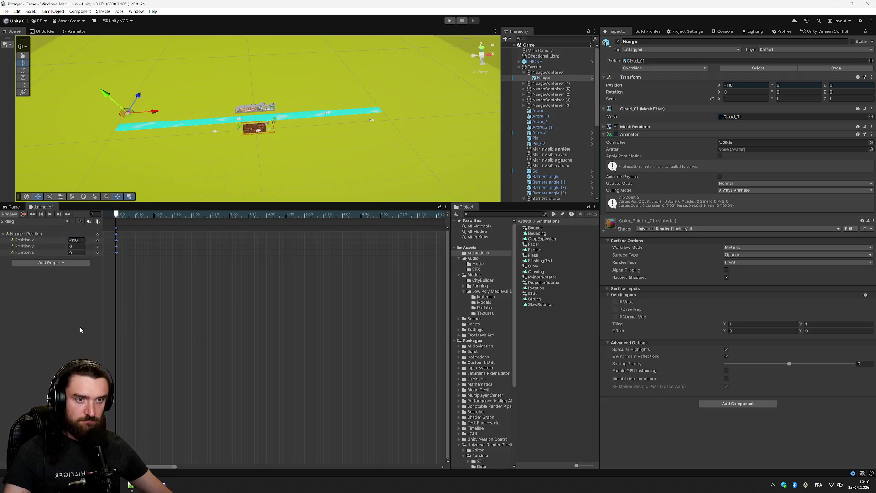
Step: In Curves view, give the end keyframe Linear tangents and start the game
{"action": "left_click", "coordinate": [76, 466]}
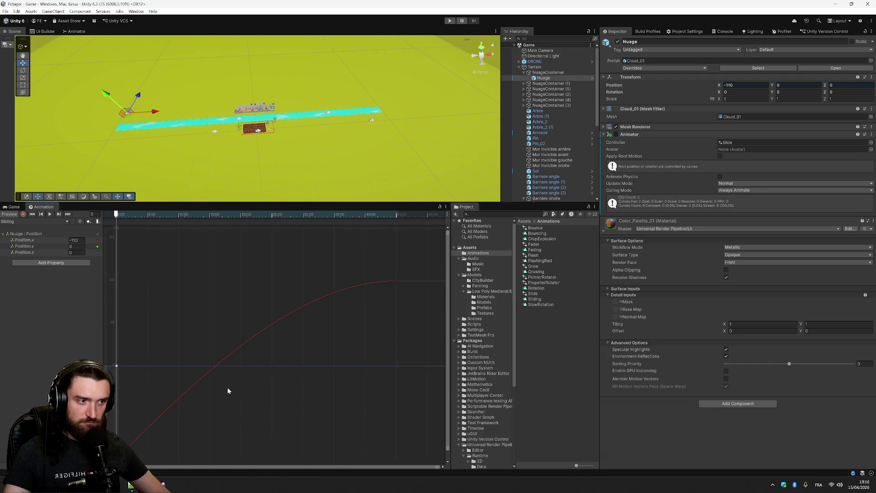
{"action": "left_click", "coordinate": [396, 282]}
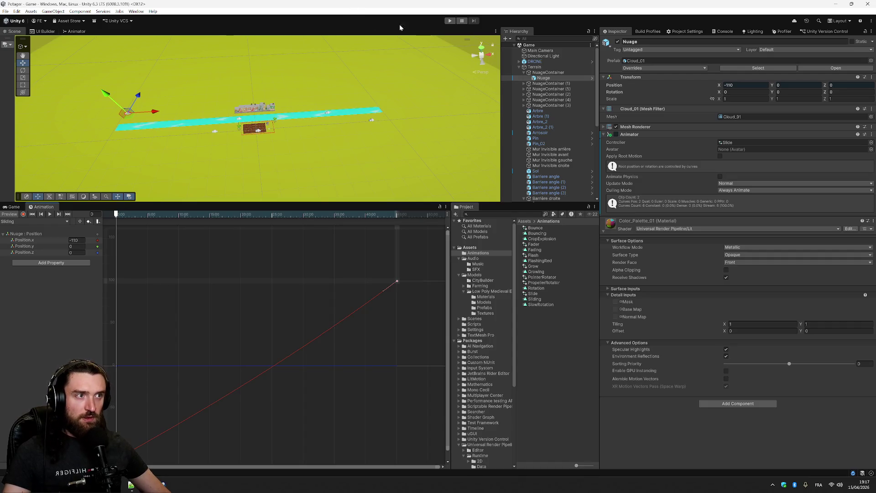
{"action": "left_click", "coordinate": [450, 21]}
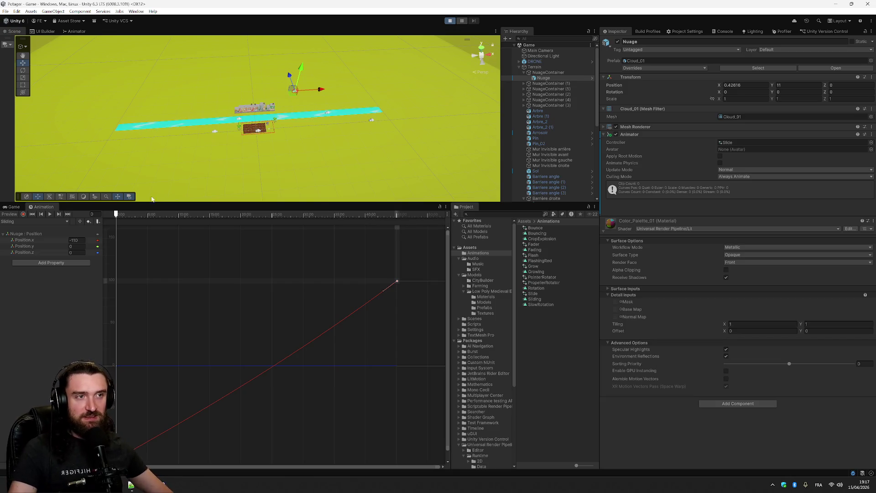
Step: Watch the cloud reach about X 89 and loop back, then return to the Sliding timeline
{"action": "left_click", "coordinate": [15, 207]}
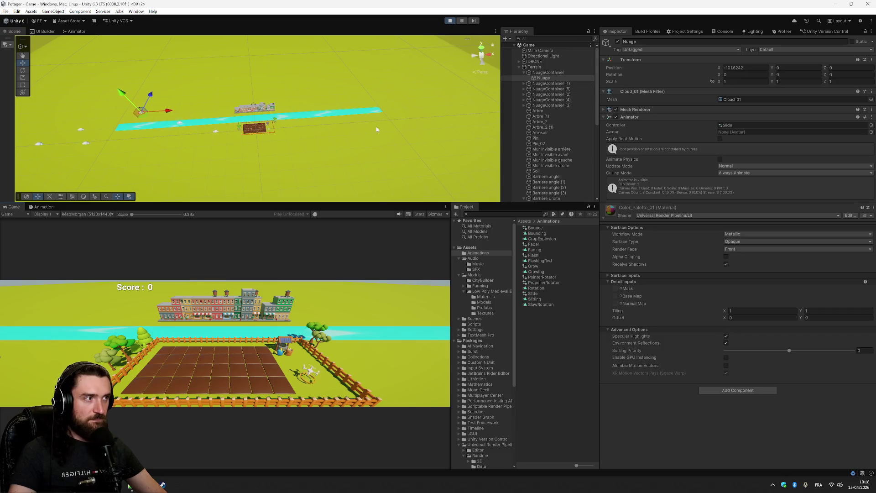
{"action": "left_click", "coordinate": [45, 209]}
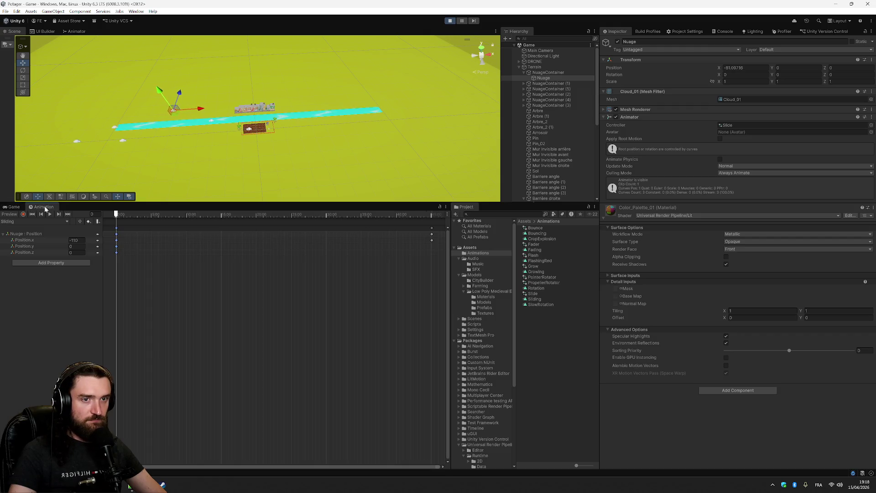
Step: Scrub the Sliding clip to its final keyframe, showing the cloud at Position X 100
{"action": "left_click", "coordinate": [432, 234]}
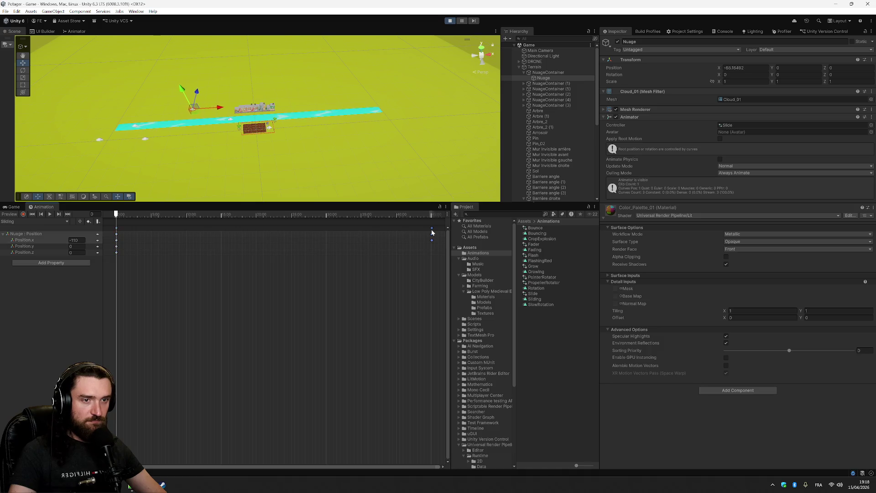
{"action": "left_click_drag", "start_coordinate": [117, 215], "coordinate": [432, 216]}
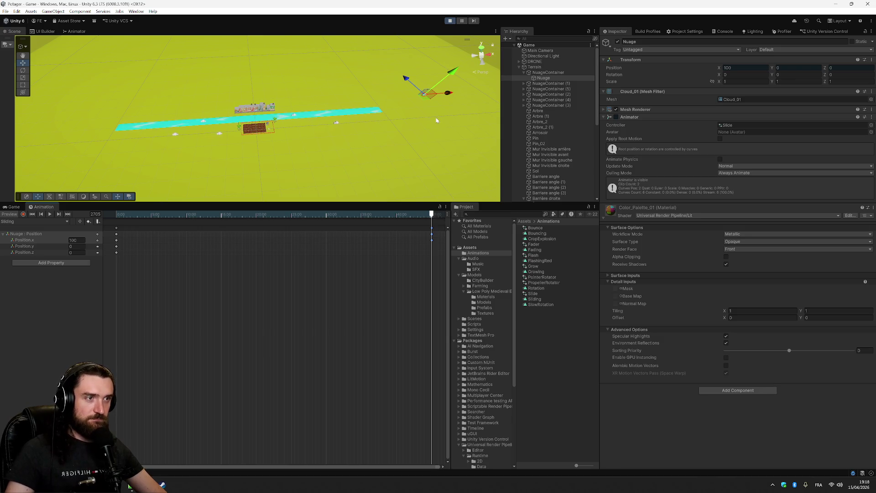
{"action": "scroll", "coordinate": [436, 122], "scroll_direction": "up", "scroll_amount": 2}
{"action": "scroll", "coordinate": [437, 122], "scroll_direction": "up", "scroll_amount": 5}
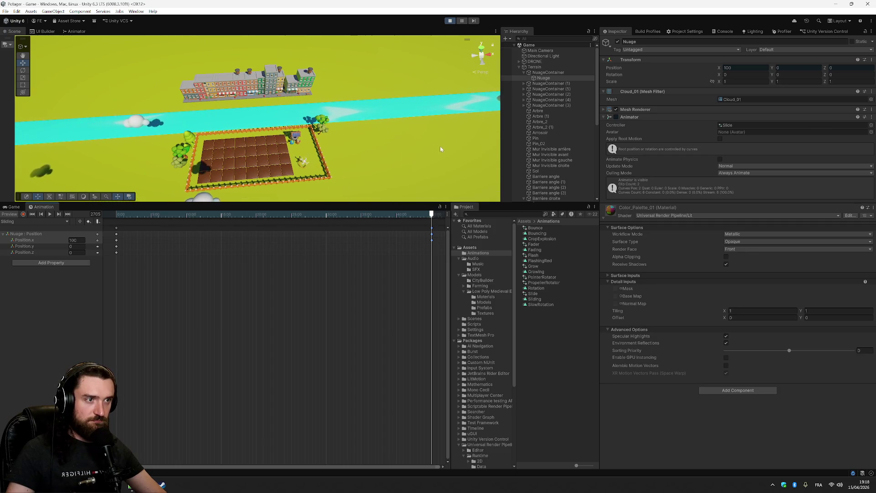
Step: Orbit and zoom the Scene view across the farm, and expand NuageContainer (1)
{"action": "mouse_move", "coordinate": [447, 139]}
{"action": "left_mouse_down"}
{"action": "mouse_move", "coordinate": [517, 92]}
{"action": "mouse_move", "coordinate": [525, 119]}
{"action": "left_mouse_up"}
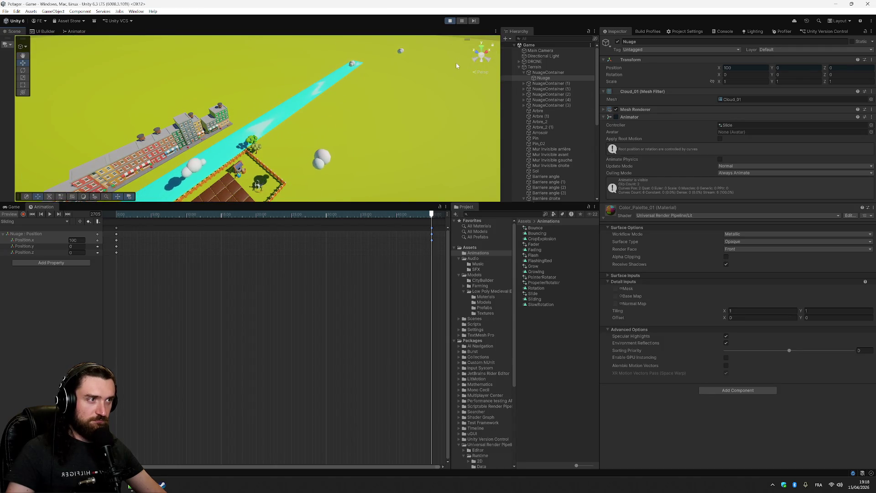
{"action": "scroll", "coordinate": [427, 78], "scroll_direction": "up", "scroll_amount": 4}
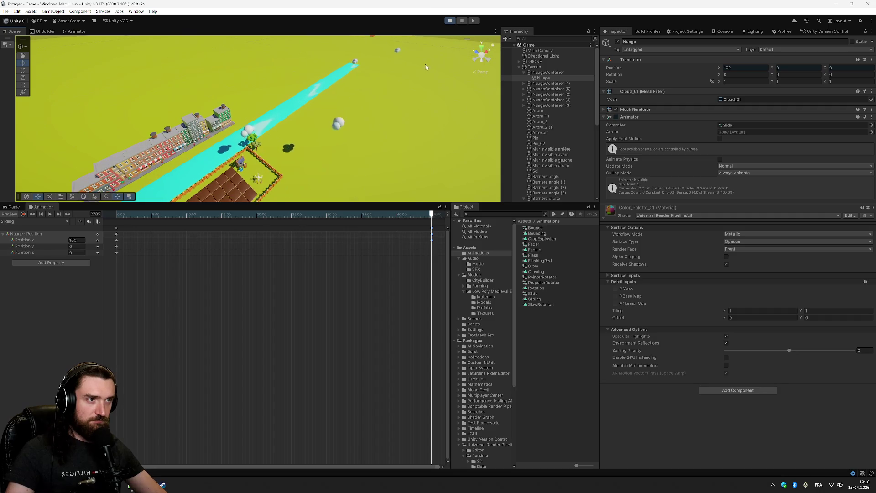
{"action": "scroll", "coordinate": [436, 60], "scroll_direction": "up", "scroll_amount": 5}
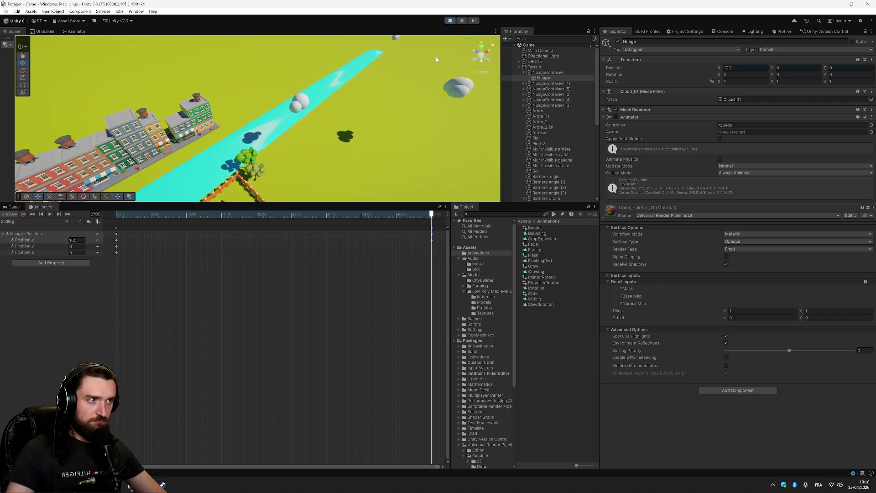
{"action": "scroll", "coordinate": [436, 65], "scroll_direction": "down", "scroll_amount": 4}
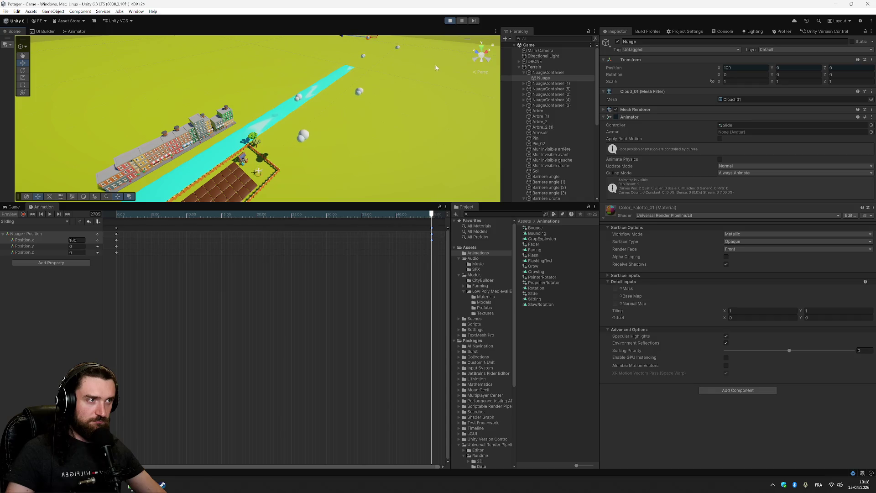
{"action": "left_click", "coordinate": [524, 84]}
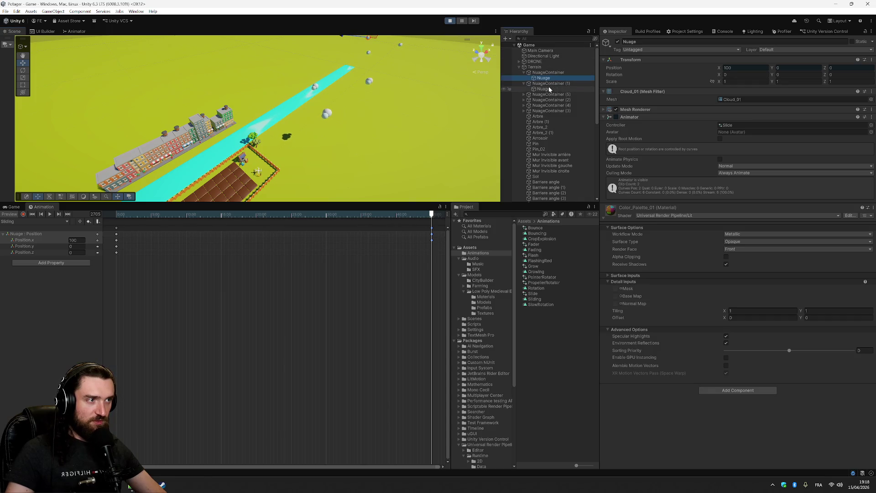
Step: Compare the Nuage clouds in NuageContainer (1) and the first container, expand NuageContainer (4), then watch the game
{"action": "left_click", "coordinate": [549, 88]}
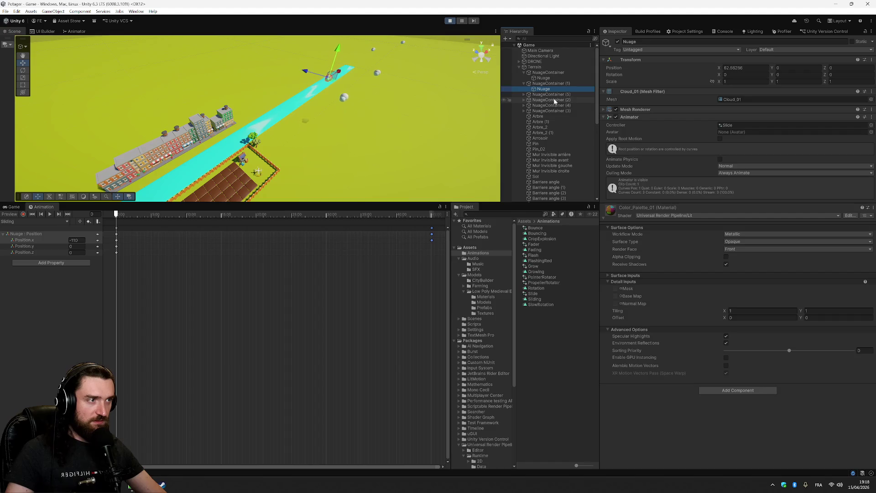
{"action": "left_click", "coordinate": [540, 78]}
{"action": "left_click", "coordinate": [541, 90]}
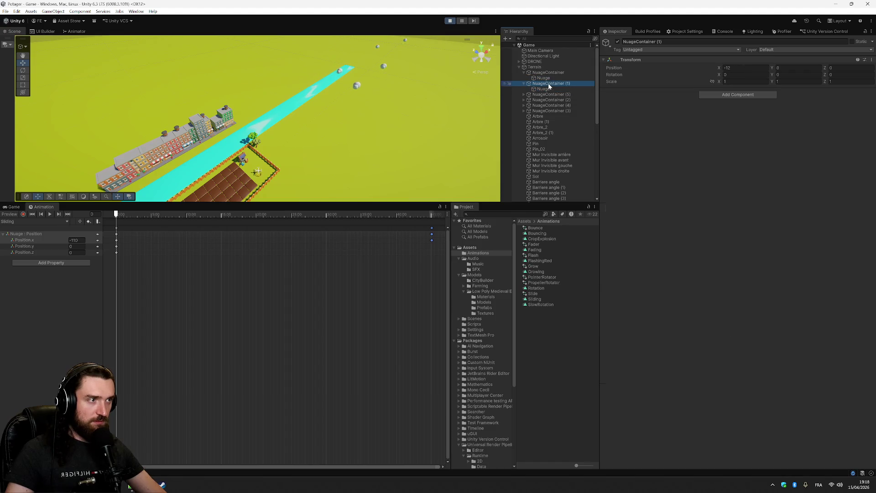
{"action": "left_click", "coordinate": [525, 106]}
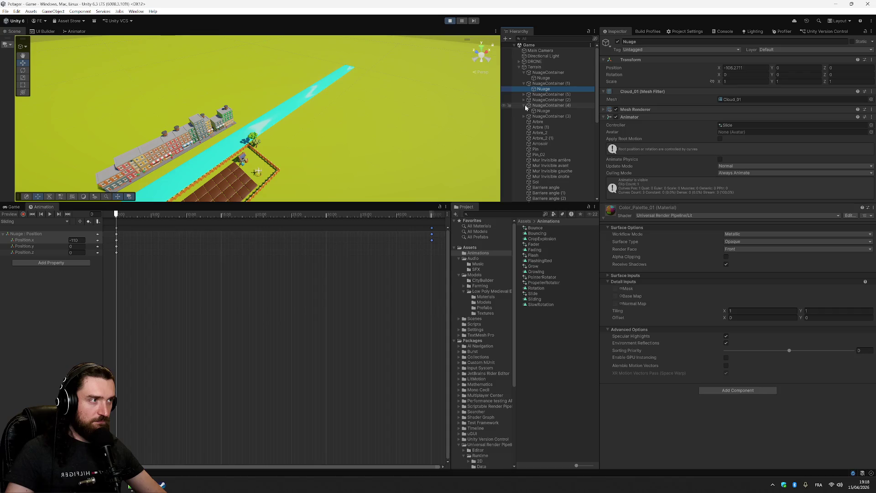
{"action": "scroll", "coordinate": [425, 106], "scroll_direction": "down", "scroll_amount": 5}
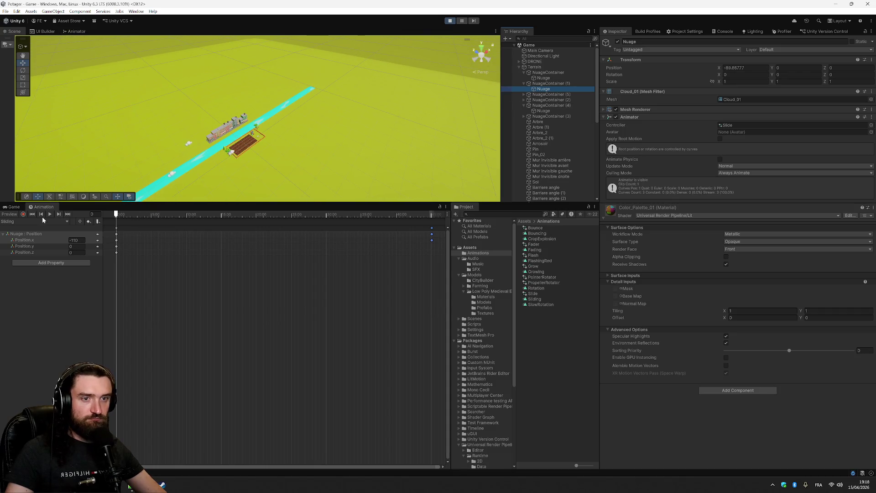
{"action": "left_click", "coordinate": [11, 207]}
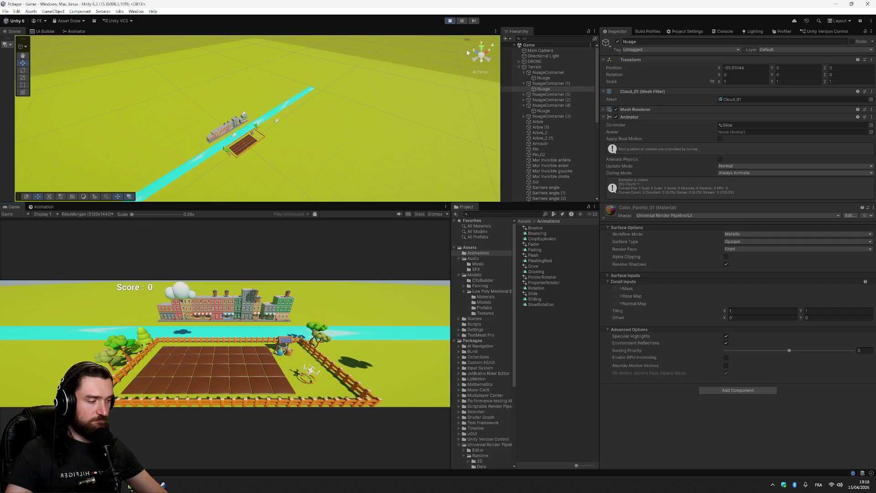
Step: Exit Play mode, switch to the browser, and close the Unity Discussions tab
{"action": "left_click", "coordinate": [450, 21]}
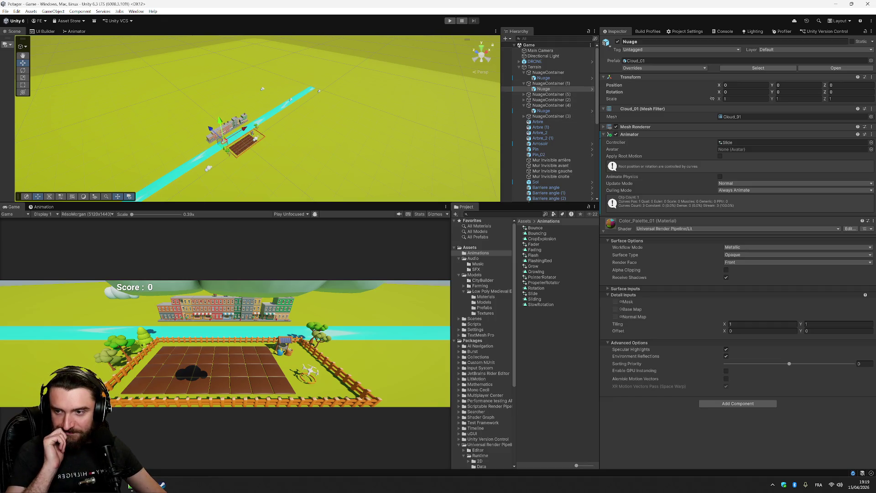
{"action": "key", "text": "alt+Tab"}
{"action": "middle_click", "coordinate": [173, 3]}
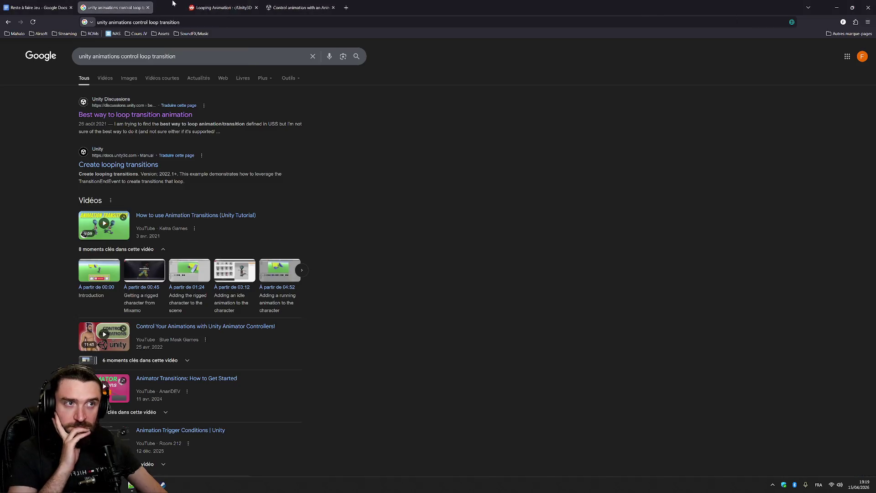
Step: Close the looping-animation and Google tabs, leaving 'Animer subtilement le fond' unchecked in the to-do doc
{"action": "middle_click", "coordinate": [192, 4]}
{"action": "middle_click", "coordinate": [192, 4]}
{"action": "middle_click", "coordinate": [135, 3]}
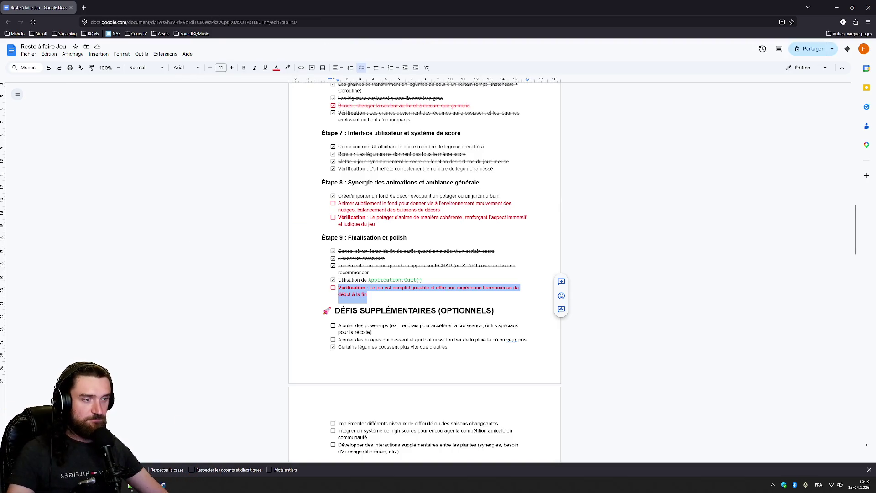
{"action": "scroll", "coordinate": [424, 229], "scroll_direction": "up", "scroll_amount": 1}
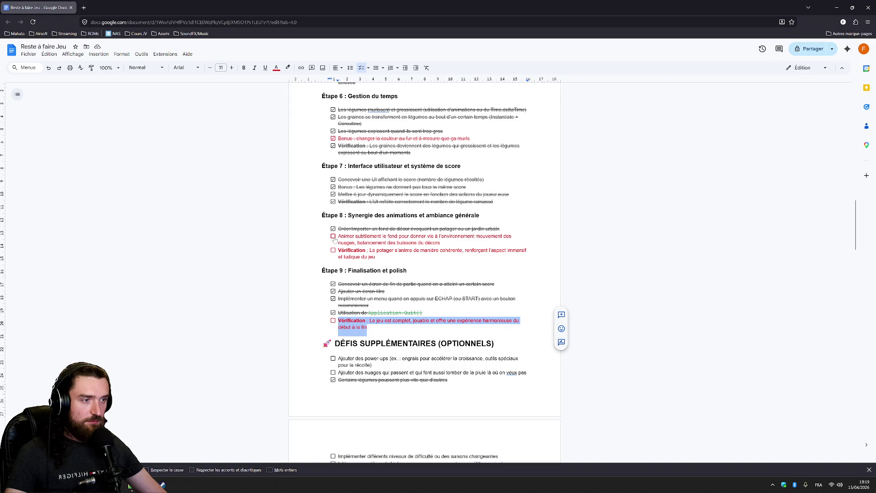
{"action": "left_click", "coordinate": [334, 236]}
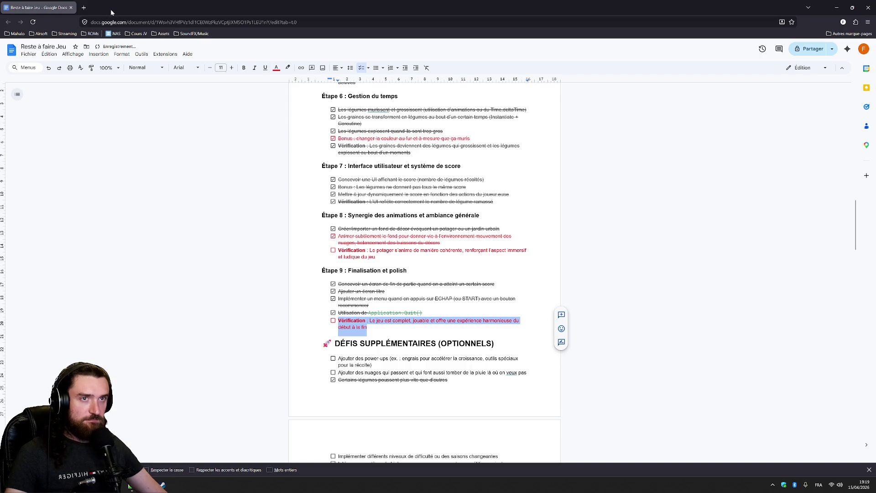
{"action": "left_click", "coordinate": [333, 237]}
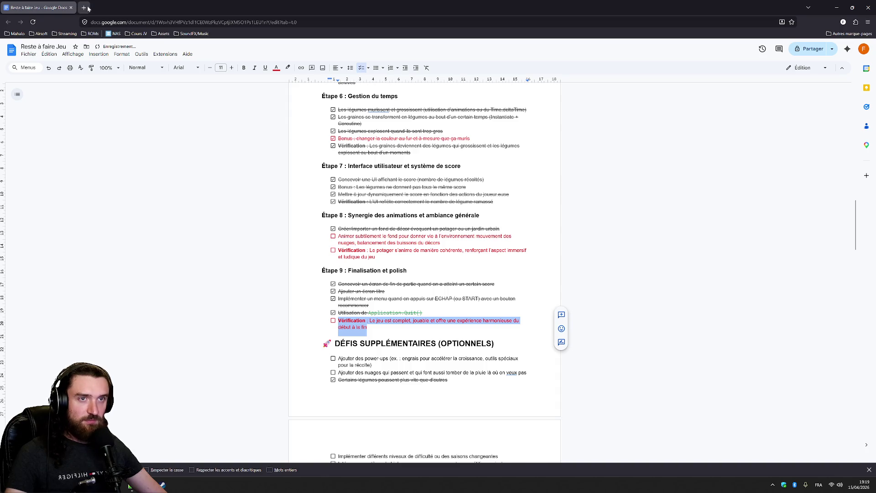
Step: Search the web for 'unity wind effect simple' in a new tab
{"action": "left_click", "coordinate": [88, 8]}
{"action": "type", "text": "unity"}
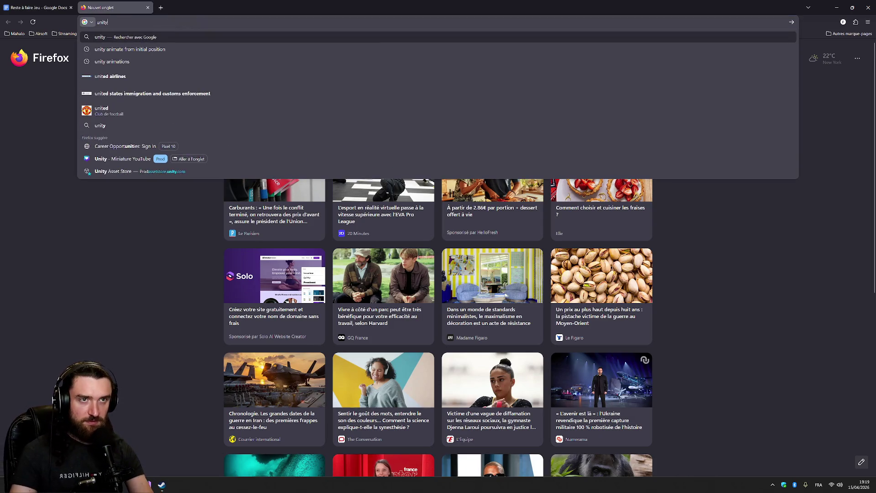
{"action": "type", "text": " wind e"}
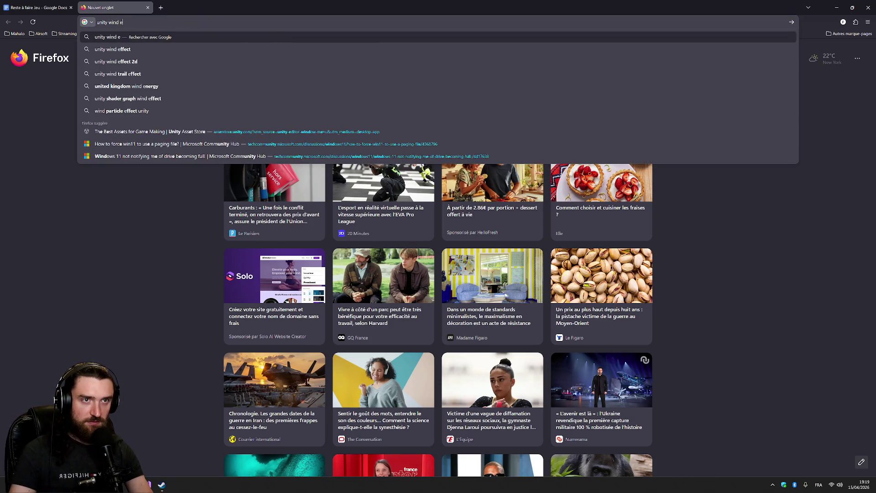
{"action": "type", "text": "ffect"}
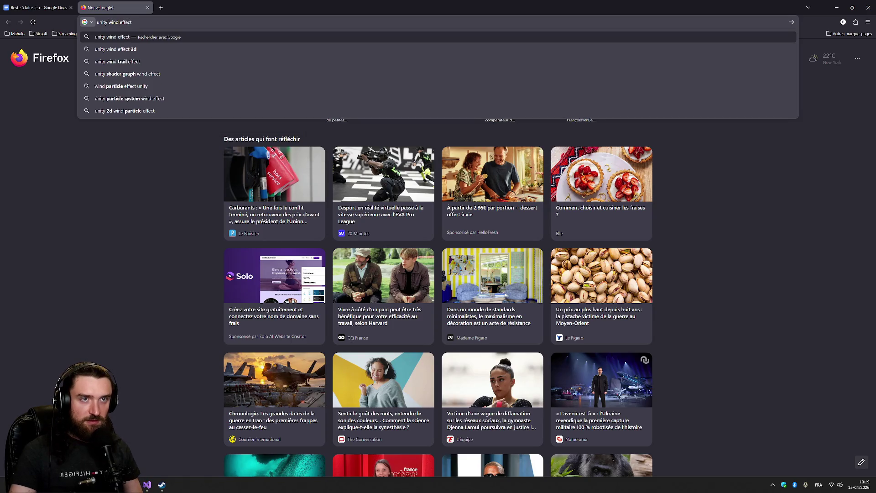
{"action": "type", "text": " simple"}
{"action": "key", "text": "Return"}
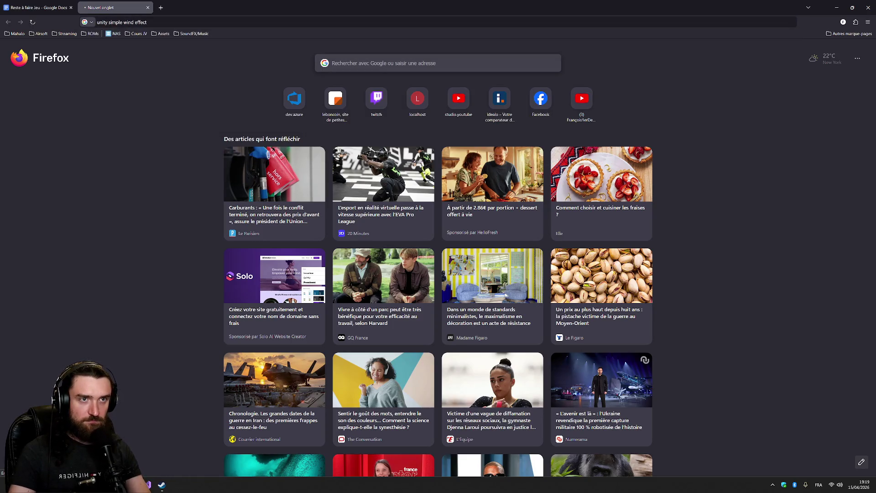
Step: Open the Unity Discussions wind animation thread, read through it, and close it
{"action": "middle_click", "coordinate": [151, 114]}
{"action": "left_click", "coordinate": [188, 10]}
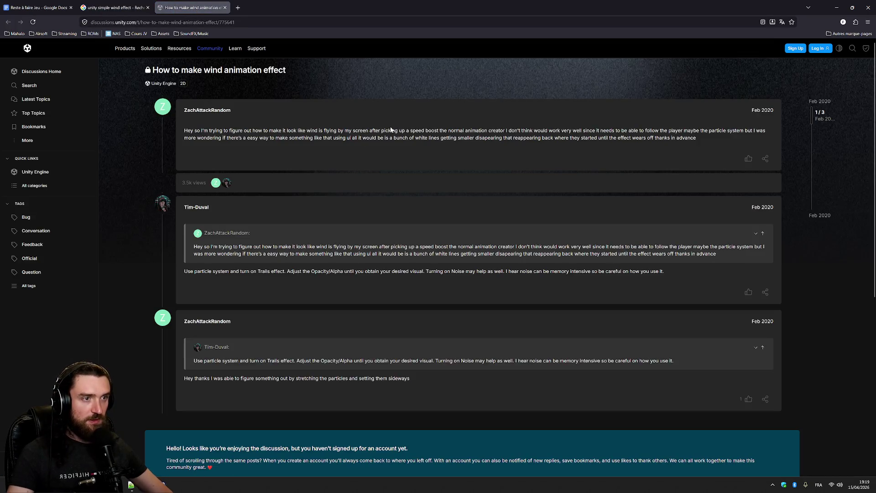
{"action": "scroll", "coordinate": [395, 186], "scroll_direction": "down", "scroll_amount": 3}
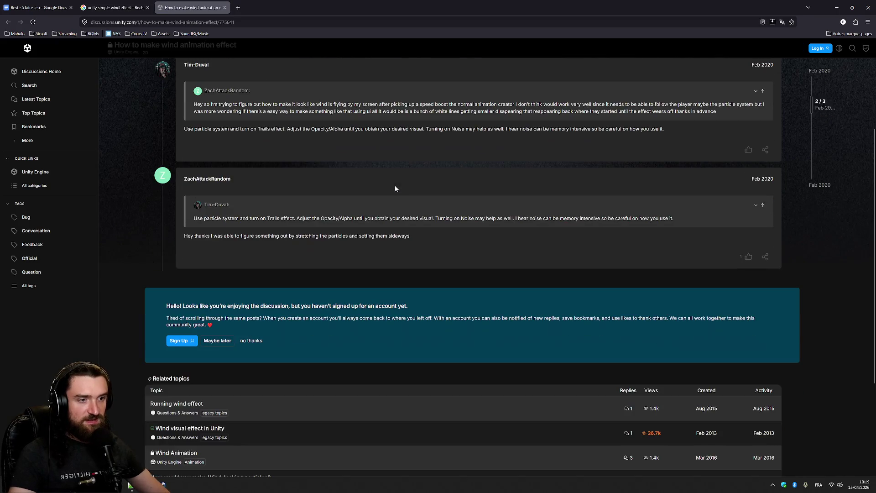
{"action": "scroll", "coordinate": [390, 139], "scroll_direction": "down", "scroll_amount": 2}
{"action": "scroll", "coordinate": [421, 136], "scroll_direction": "up", "scroll_amount": 2}
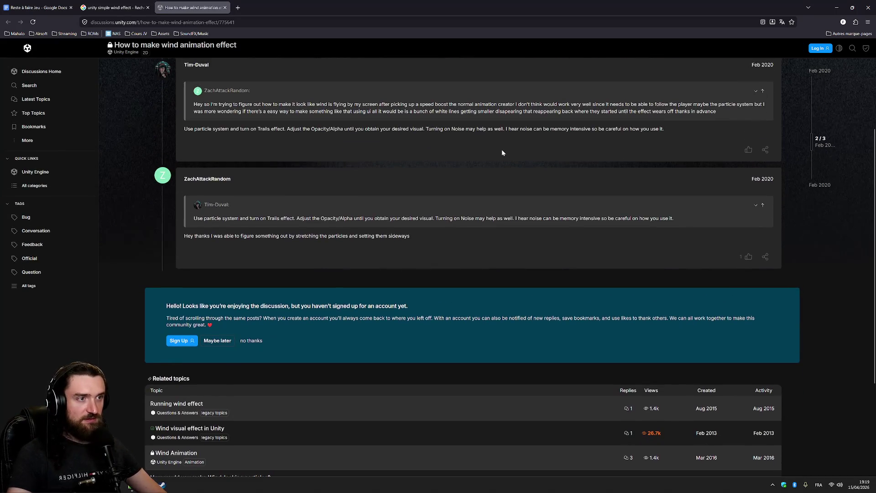
{"action": "scroll", "coordinate": [502, 155], "scroll_direction": "down", "scroll_amount": 1}
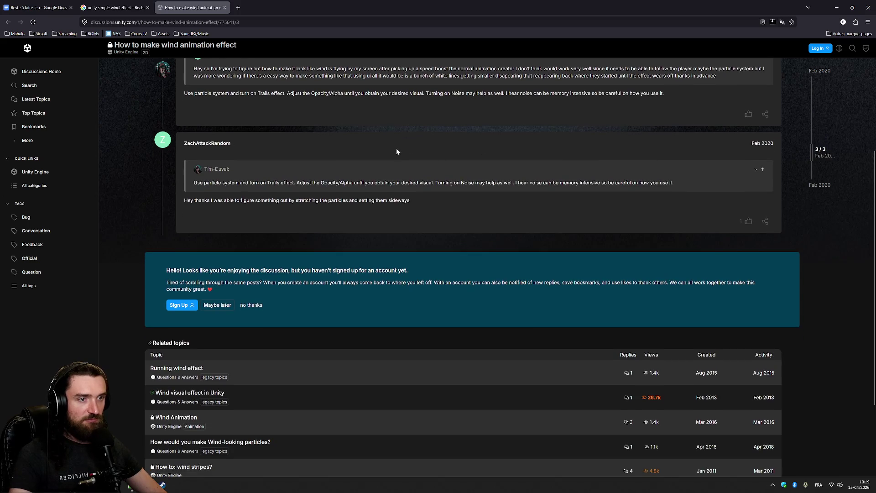
{"action": "scroll", "coordinate": [397, 151], "scroll_direction": "up", "scroll_amount": 5}
{"action": "key", "text": "ctrl+w"}
{"action": "key", "text": "ctrl+w"}
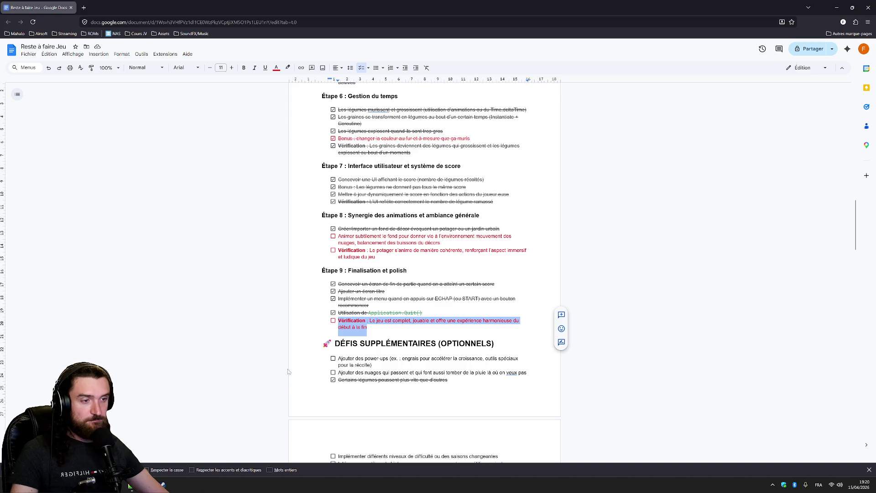
Step: Tick the Étape 4 Bonus water-particle prefab task as done and return to Unity
{"action": "scroll", "coordinate": [424, 274], "scroll_direction": "up", "scroll_amount": 5}
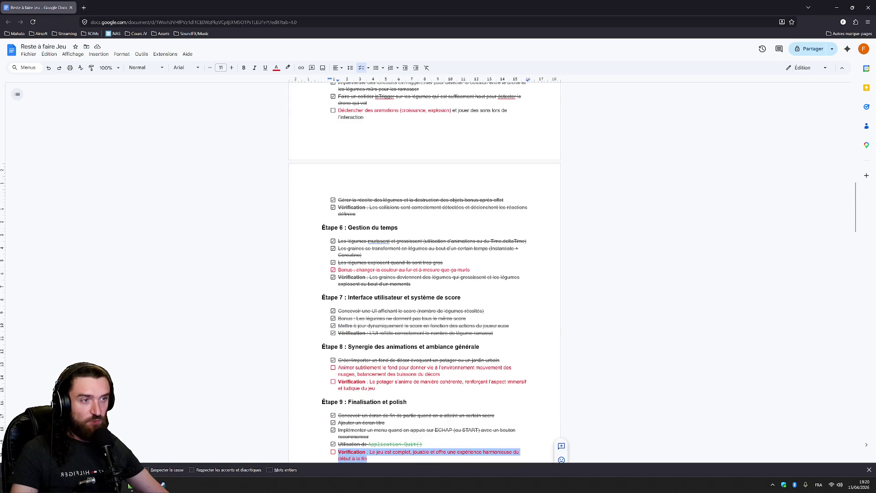
{"action": "scroll", "coordinate": [425, 274], "scroll_direction": "up", "scroll_amount": 2}
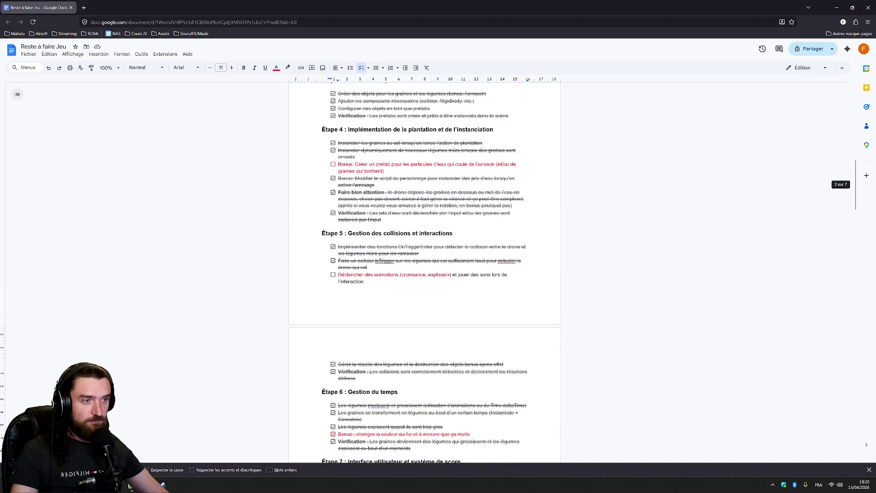
{"action": "scroll", "coordinate": [425, 274], "scroll_direction": "up", "scroll_amount": 2}
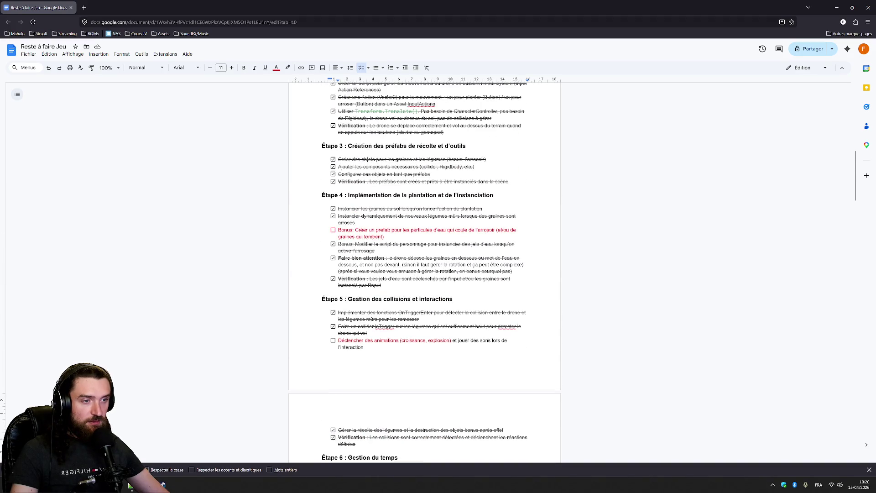
{"action": "left_click", "coordinate": [334, 231]}
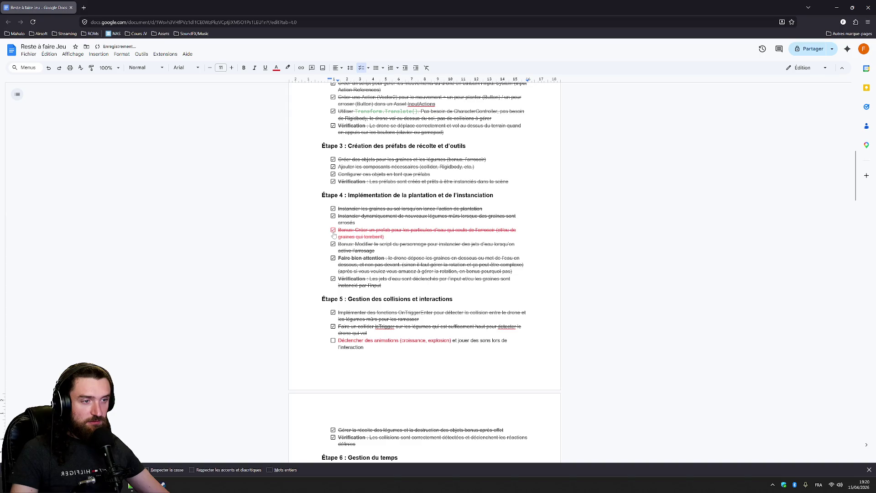
{"action": "scroll", "coordinate": [425, 274], "scroll_direction": "up", "scroll_amount": 7}
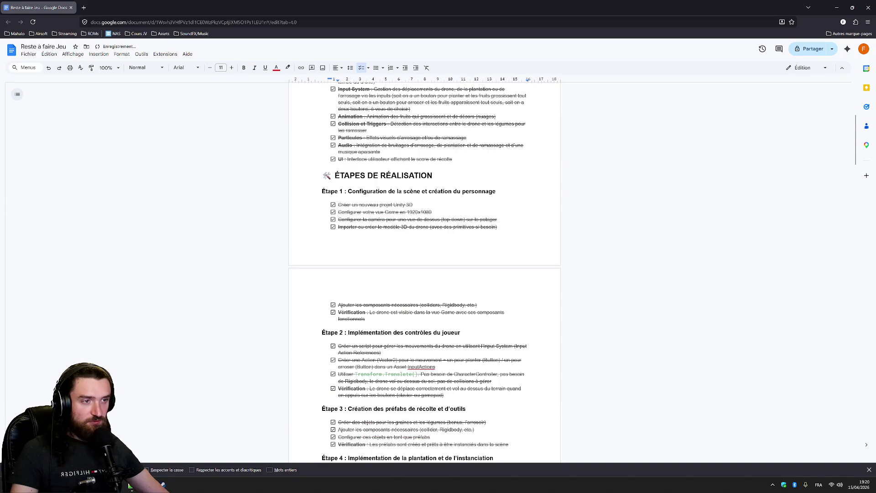
{"action": "scroll", "coordinate": [425, 274], "scroll_direction": "down", "scroll_amount": 15}
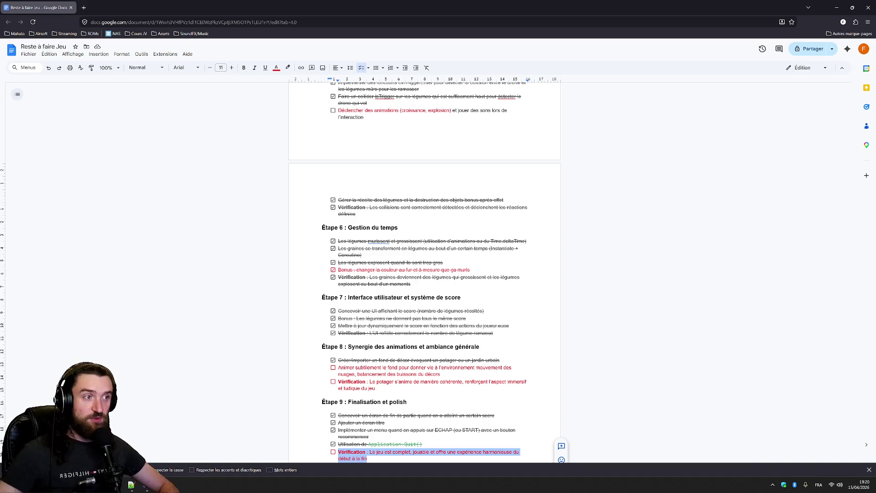
{"action": "scroll", "coordinate": [424, 270], "scroll_direction": "down", "scroll_amount": 3}
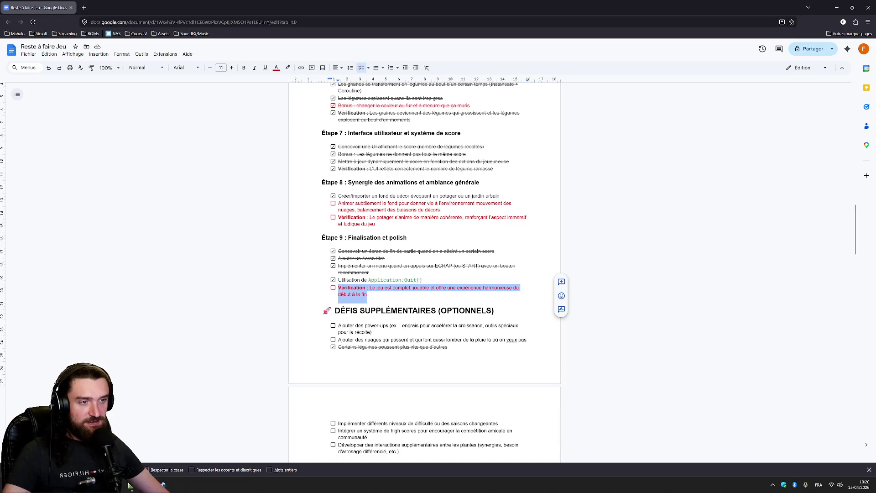
{"action": "scroll", "coordinate": [425, 269], "scroll_direction": "down", "scroll_amount": 1}
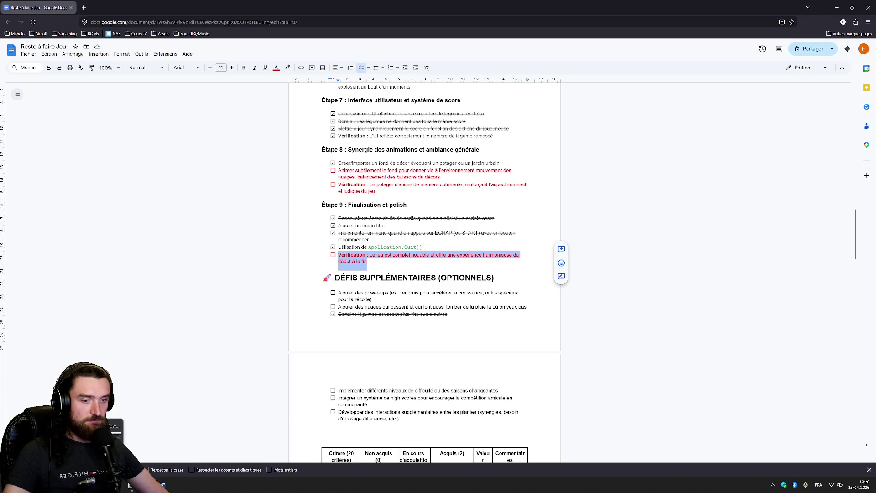
{"action": "key", "text": "alt+Tab"}
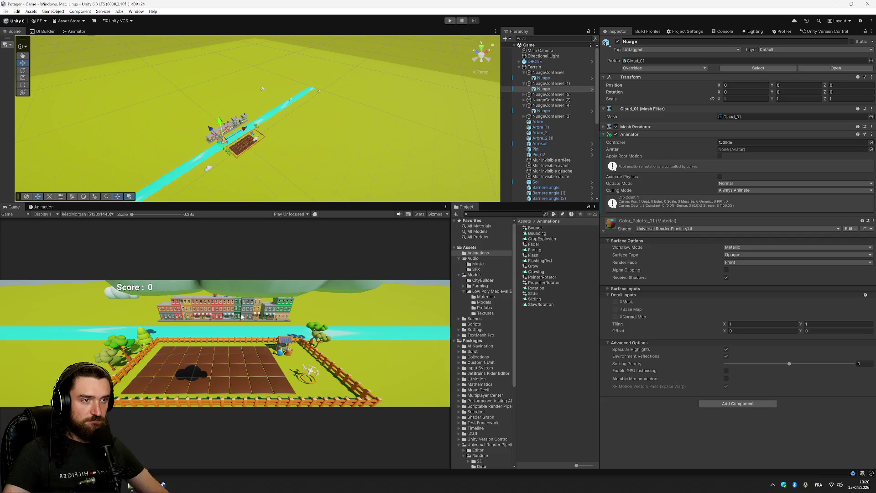
Step: Show the Low Poly Medieval > Models folder in the Project window, then return to Google Docs
{"action": "left_click", "coordinate": [483, 302]}
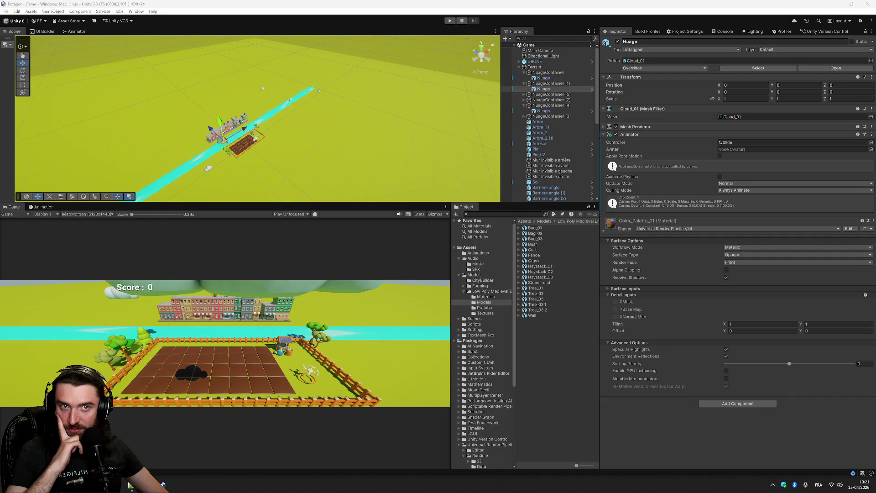
{"action": "key", "text": "alt+Tab"}
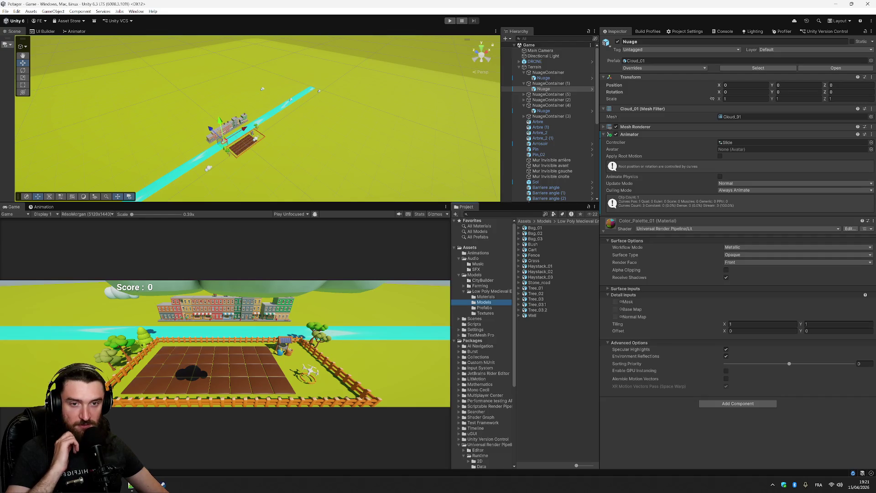
{"action": "left_click", "coordinate": [131, 485]}
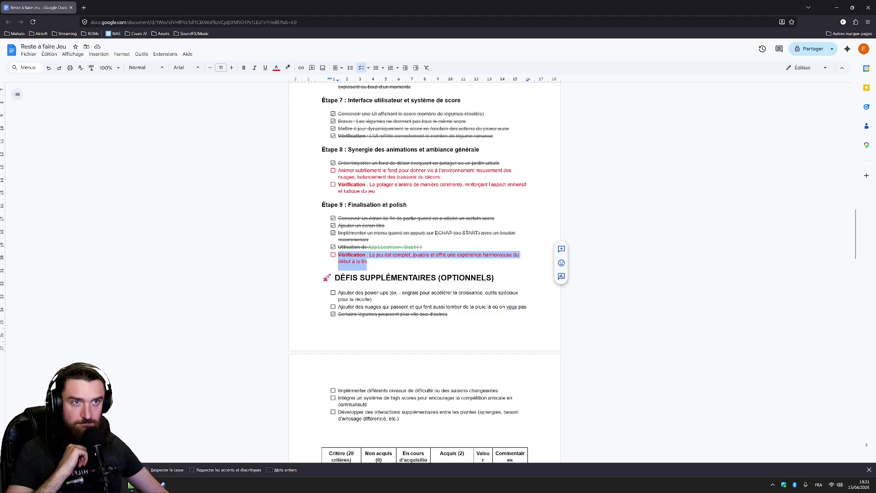
Step: Search Kenney for 'animal', keep Prototype Kit in a background tab, and open Cube Pets
{"action": "left_click", "coordinate": [171, 36]}
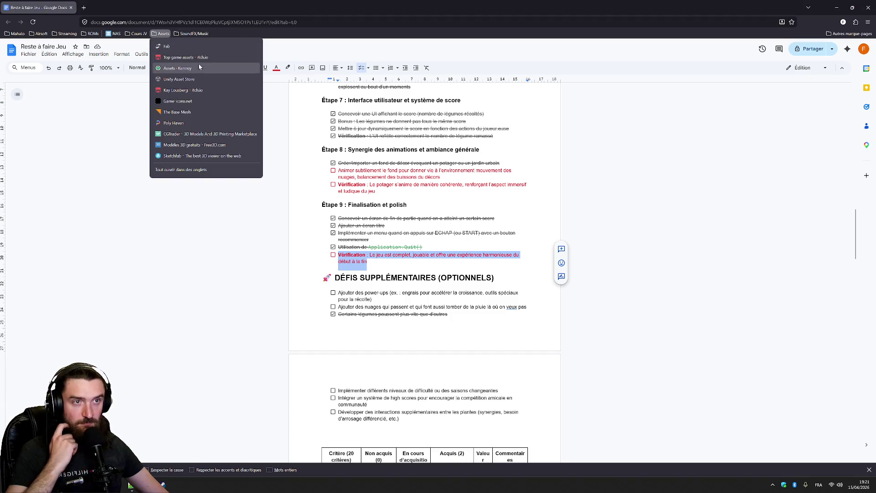
{"action": "middle_click", "coordinate": [201, 68]}
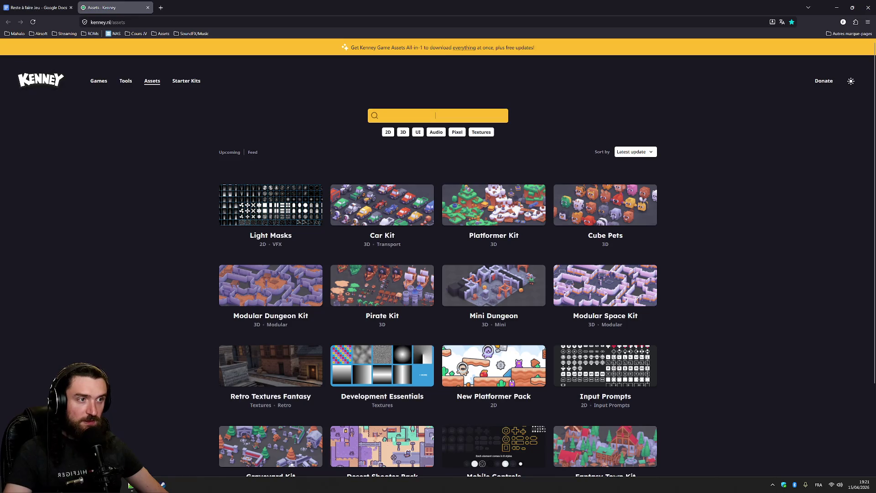
{"action": "type", "text": "animal"}
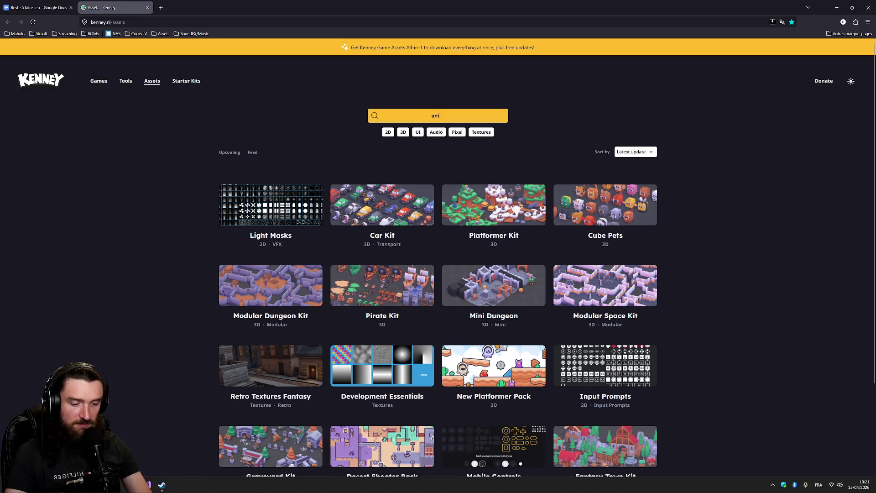
{"action": "key", "text": "Return"}
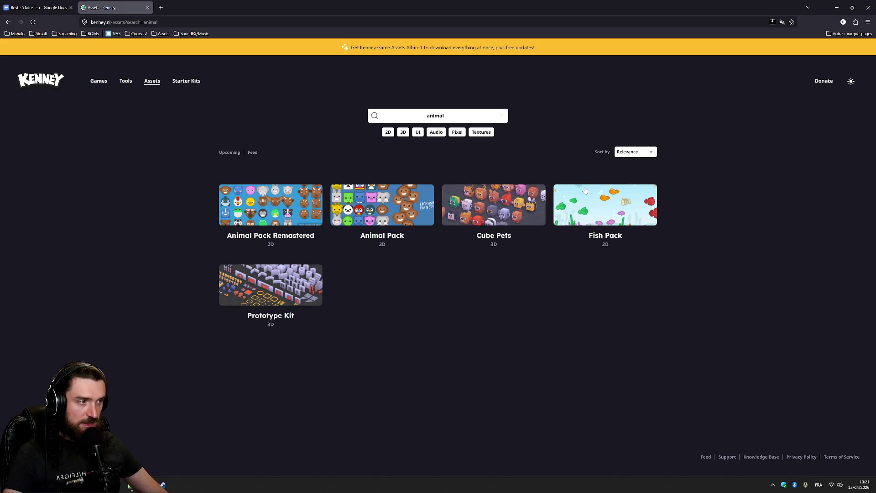
{"action": "middle_click", "coordinate": [285, 284]}
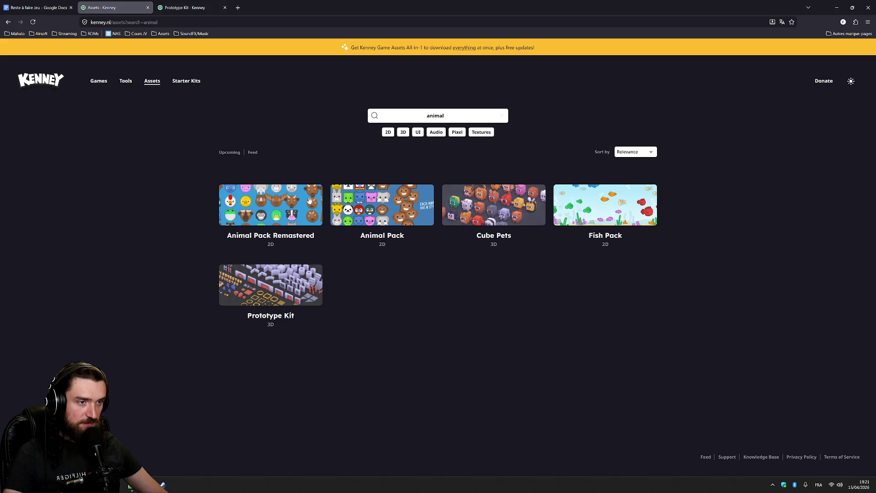
{"action": "left_click", "coordinate": [494, 206]}
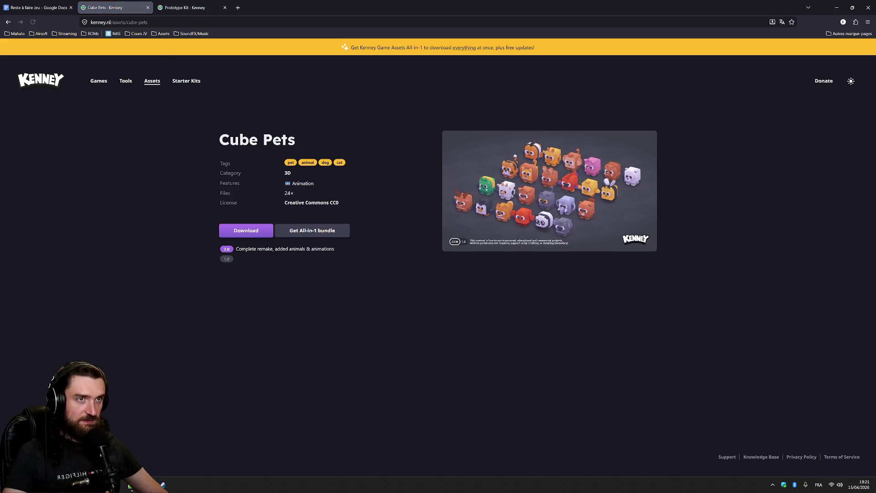
Step: Look over the enlarged Prototype Kit preview, then close its tab
{"action": "left_click", "coordinate": [199, 9]}
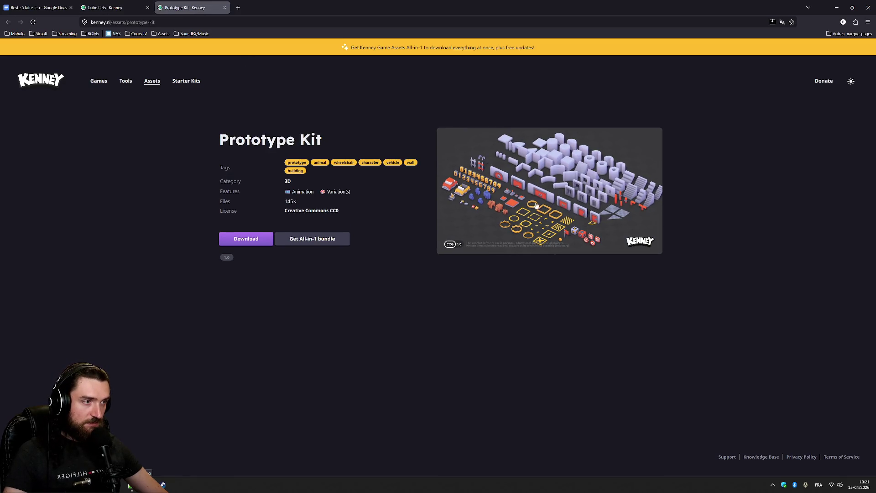
{"action": "scroll", "coordinate": [571, 366], "scroll_direction": "up", "scroll_amount": 5}
{"action": "scroll", "coordinate": [570, 367], "scroll_direction": "down", "scroll_amount": 4, "text": "ctrl"}
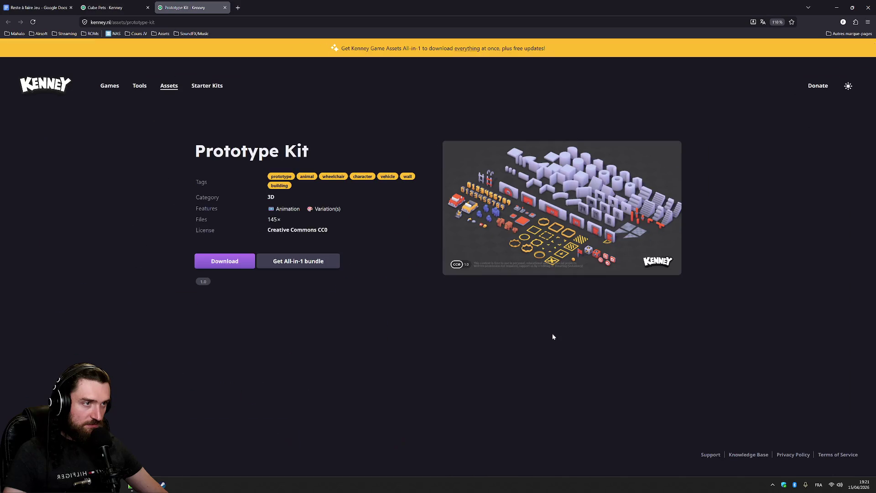
{"action": "left_click", "coordinate": [585, 226]}
{"action": "scroll", "coordinate": [424, 313], "scroll_direction": "up", "scroll_amount": 8, "text": "ctrl"}
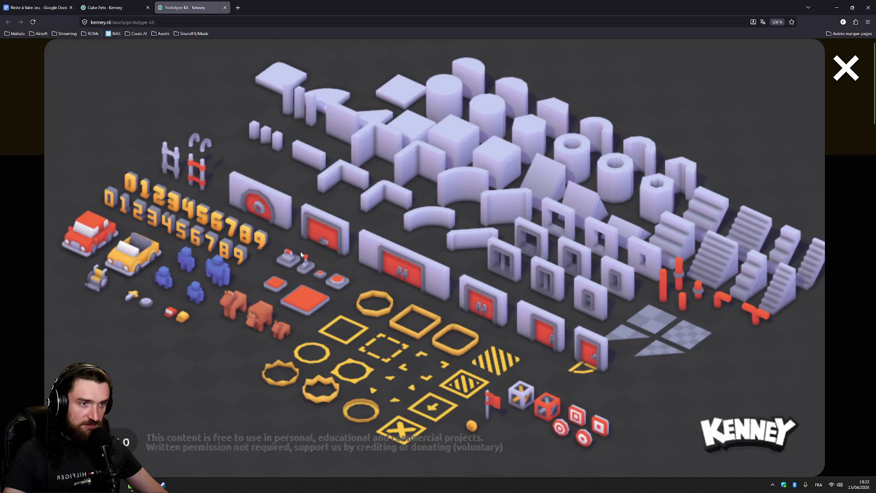
{"action": "key", "text": "ctrl+0"}
{"action": "key", "text": "ctrl+w"}
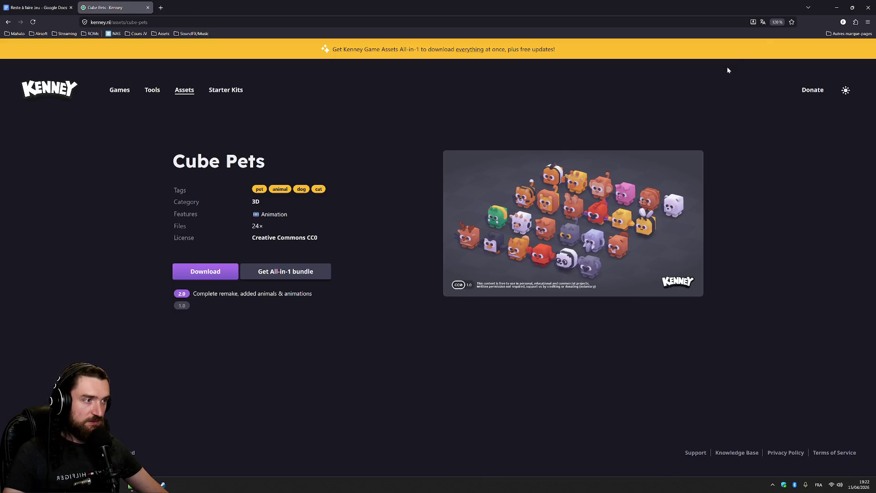
Step: Reset page zoom and enlarge the Cube Pets preview image
{"action": "key", "text": "ctrl+0"}
{"action": "left_click", "coordinate": [455, 262]}
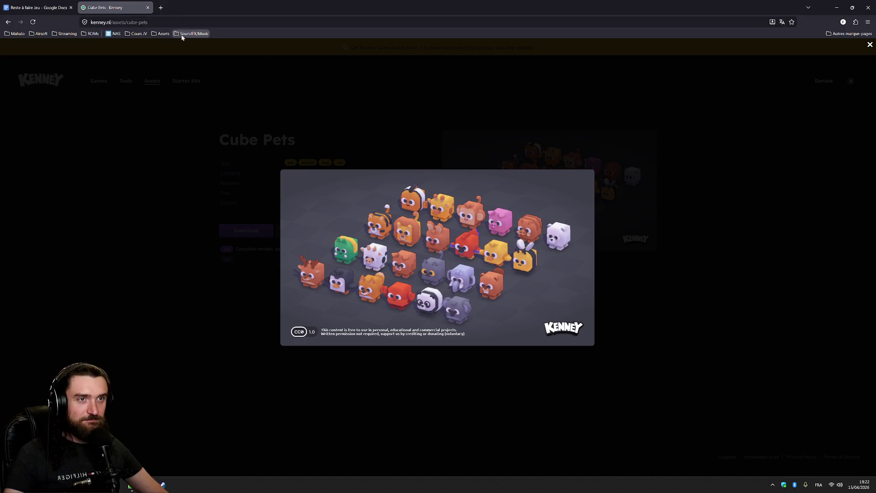
{"action": "left_click", "coordinate": [163, 35]}
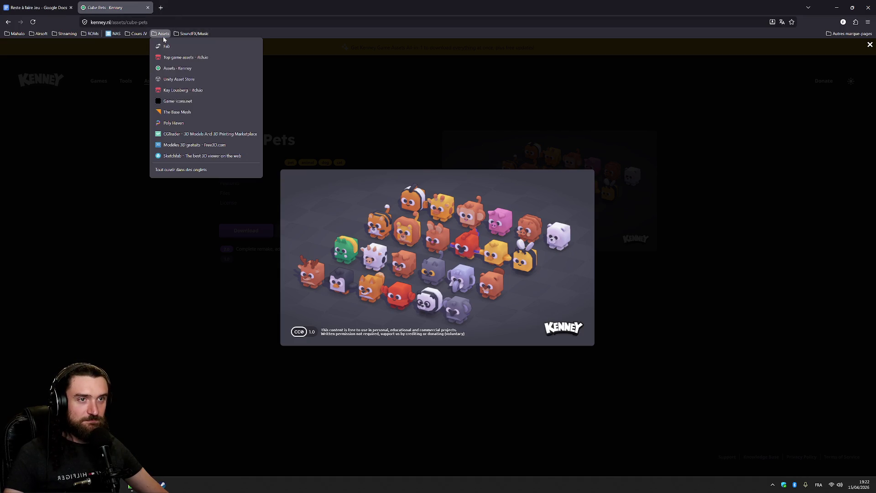
Step: Open Fab from the bookmarks and search for 'low poly bird'
{"action": "left_click", "coordinate": [179, 79]}
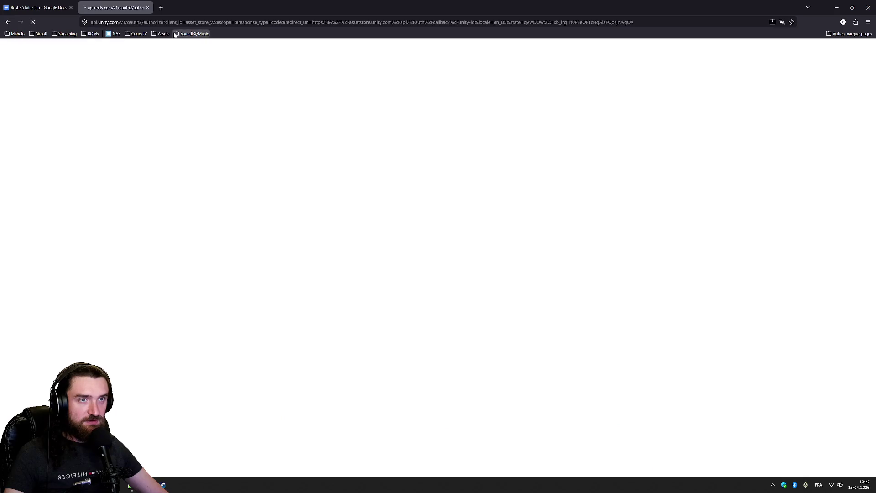
{"action": "left_click", "coordinate": [162, 34]}
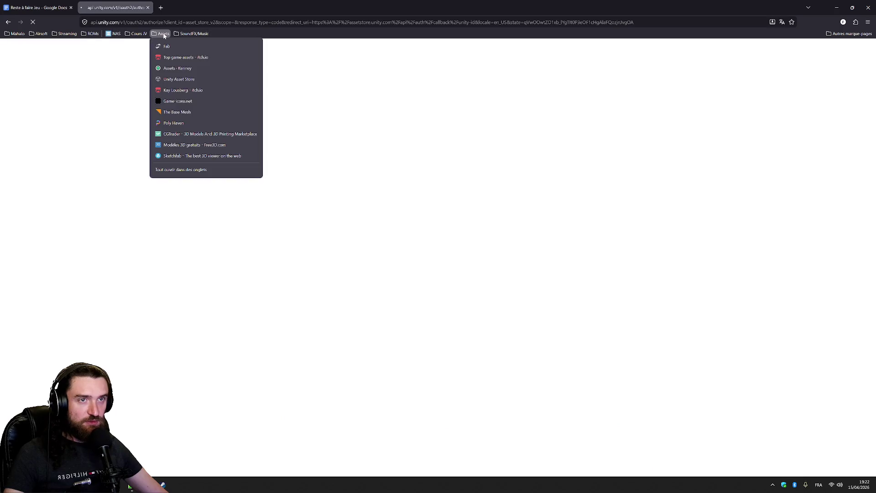
{"action": "left_click", "coordinate": [209, 49]}
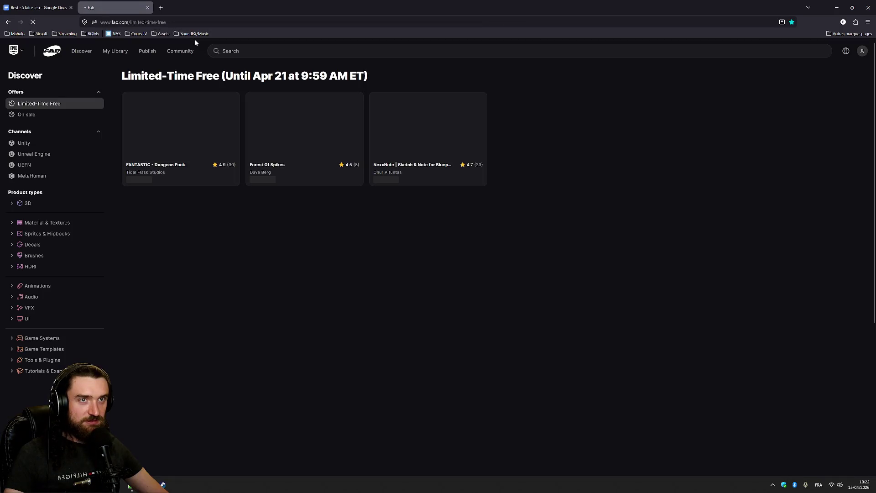
{"action": "type", "text": "low"}
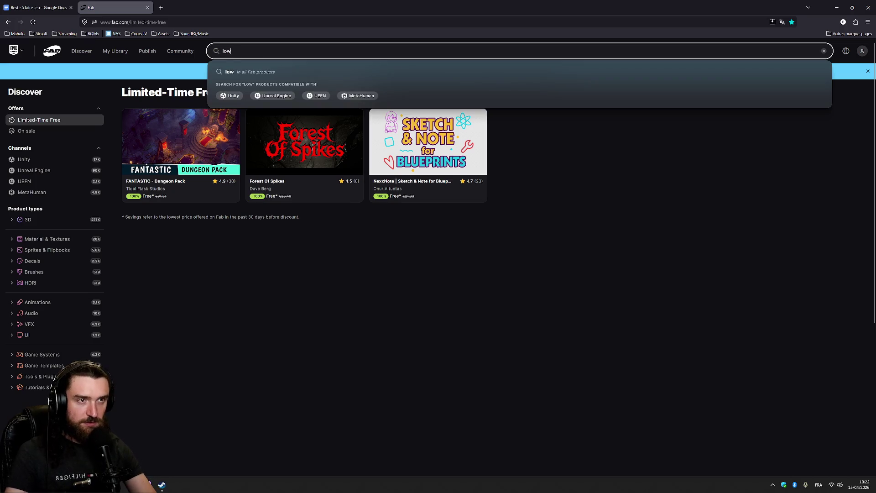
{"action": "type", "text": " poly bird"}
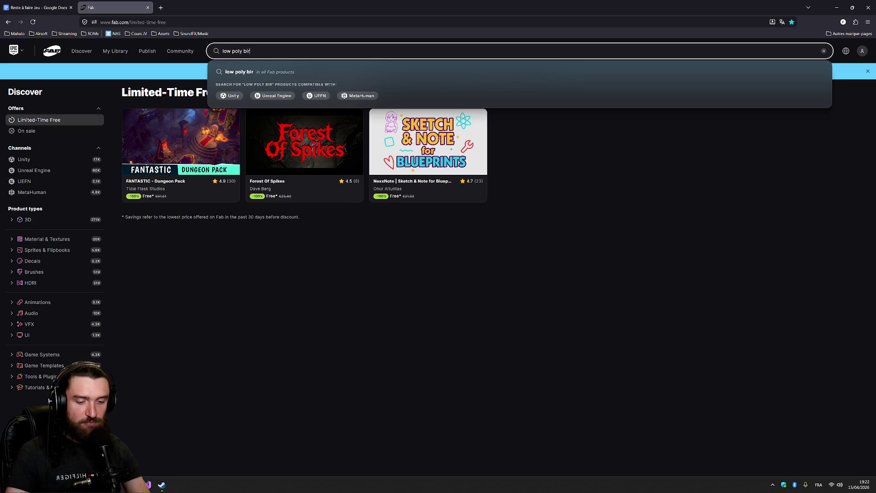
{"action": "key", "text": "Return"}
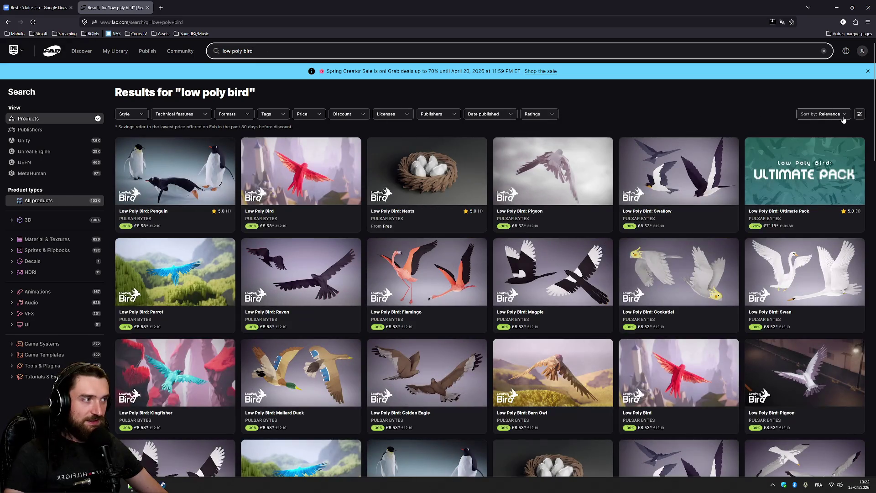
Step: Sort the Fab results by Price (Lowest first)
{"action": "left_click", "coordinate": [844, 120]}
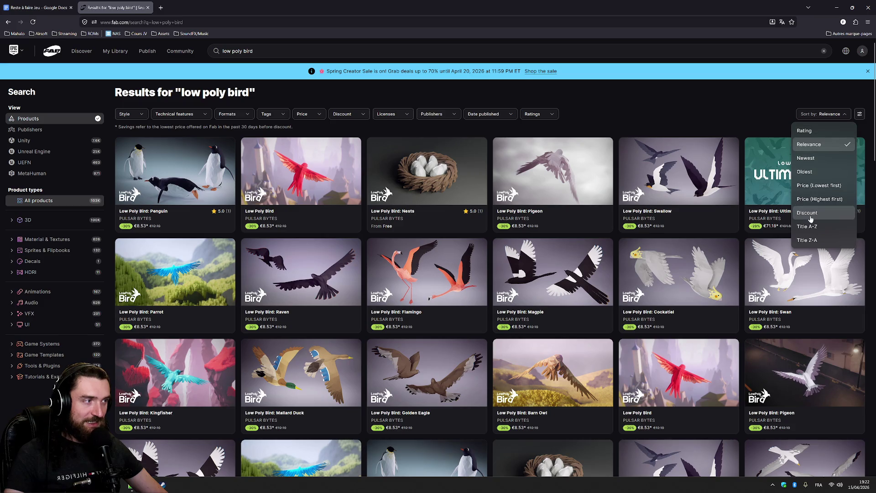
{"action": "left_click", "coordinate": [814, 186]}
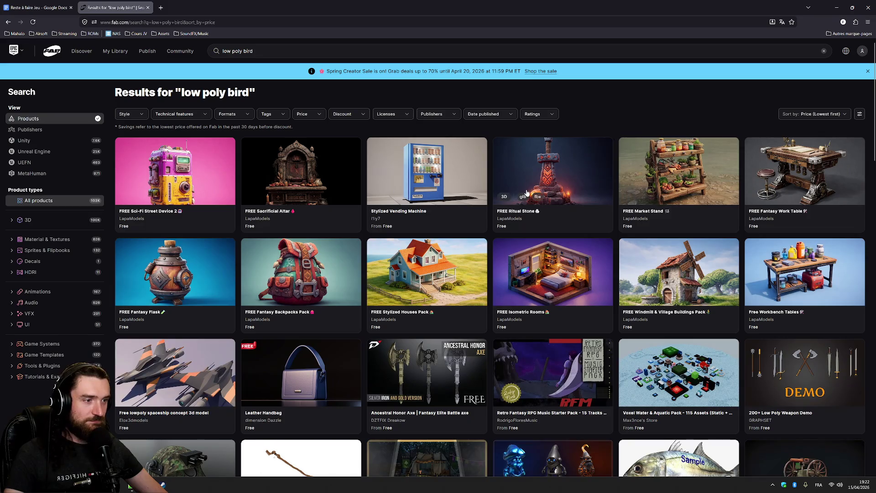
{"action": "scroll", "coordinate": [527, 192], "scroll_direction": "down", "scroll_amount": 5}
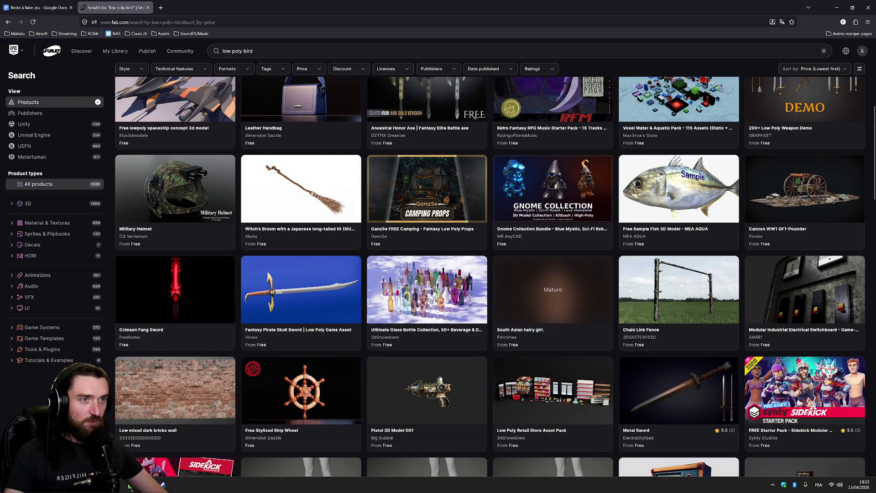
Step: Change the search to 'bird' and scroll through the cheapest results
{"action": "triple_click", "coordinate": [235, 51]}
{"action": "type", "text": "bird"}
{"action": "key", "text": "Return"}
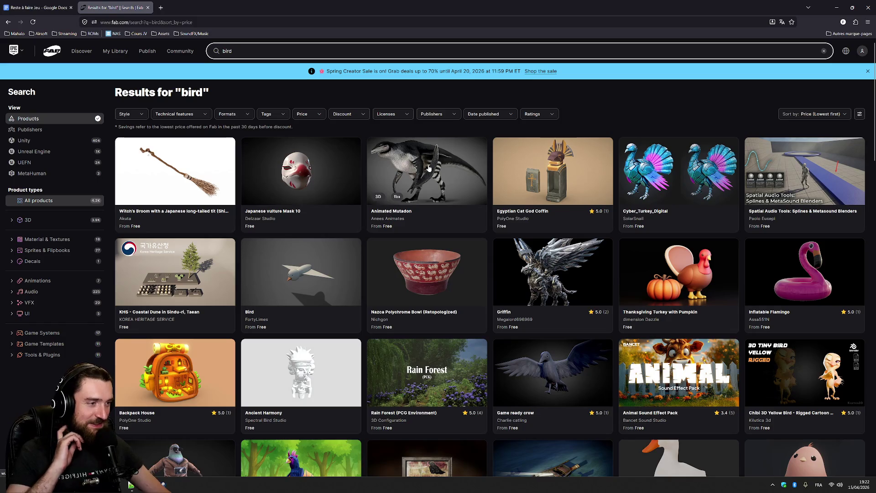
{"action": "scroll", "coordinate": [671, 240], "scroll_direction": "down", "scroll_amount": 4}
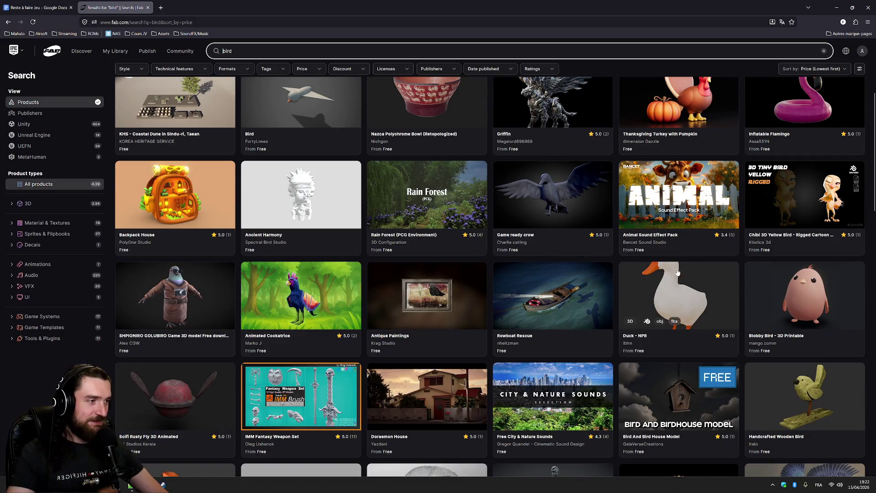
{"action": "scroll", "coordinate": [546, 144], "scroll_direction": "down", "scroll_amount": 5}
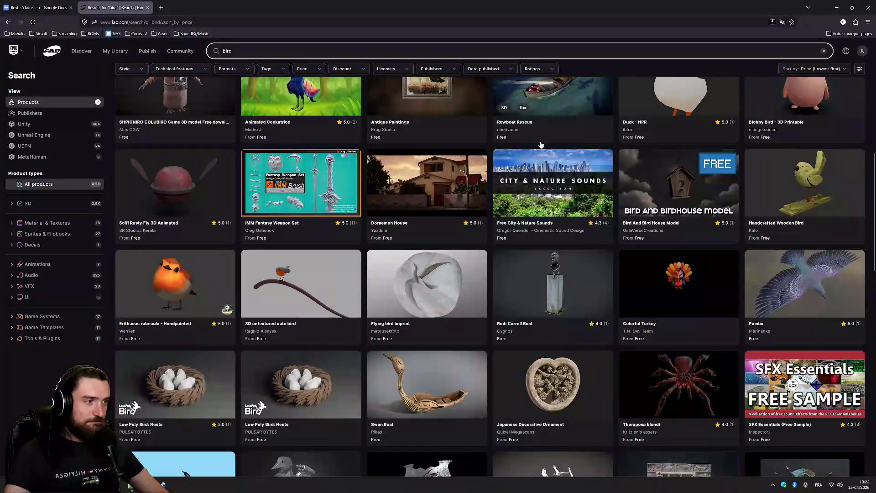
{"action": "scroll", "coordinate": [752, 220], "scroll_direction": "down", "scroll_amount": 6}
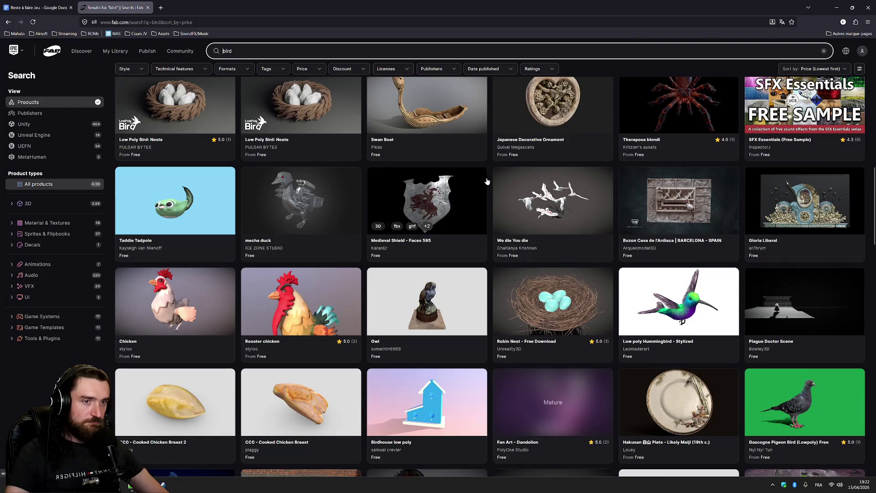
{"action": "scroll", "coordinate": [337, 156], "scroll_direction": "down", "scroll_amount": 3}
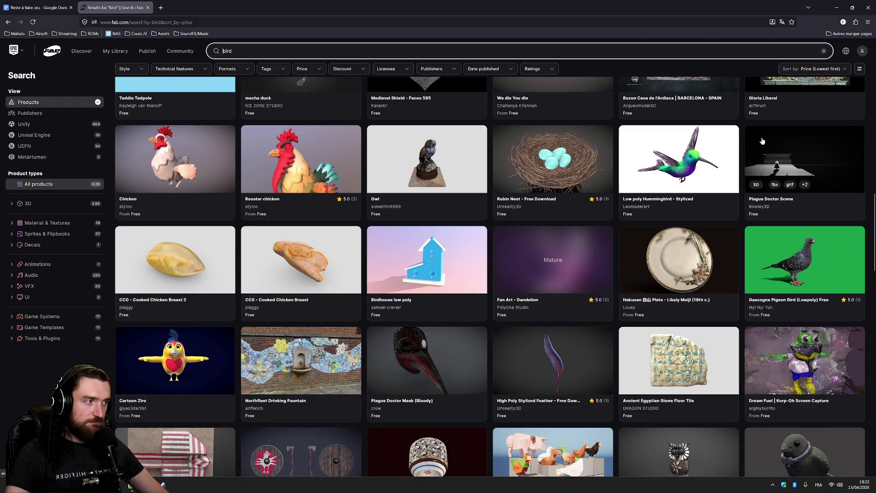
{"action": "scroll", "coordinate": [585, 138], "scroll_direction": "down", "scroll_amount": 4}
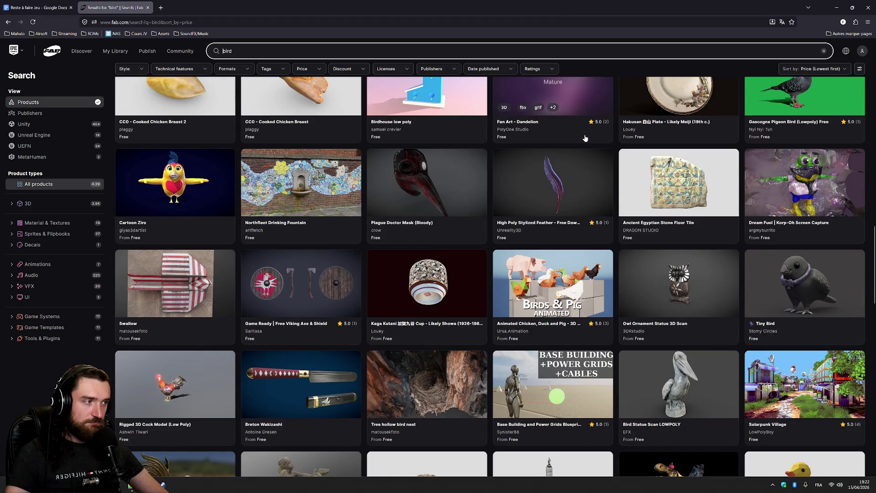
{"action": "scroll", "coordinate": [585, 138], "scroll_direction": "down", "scroll_amount": 4}
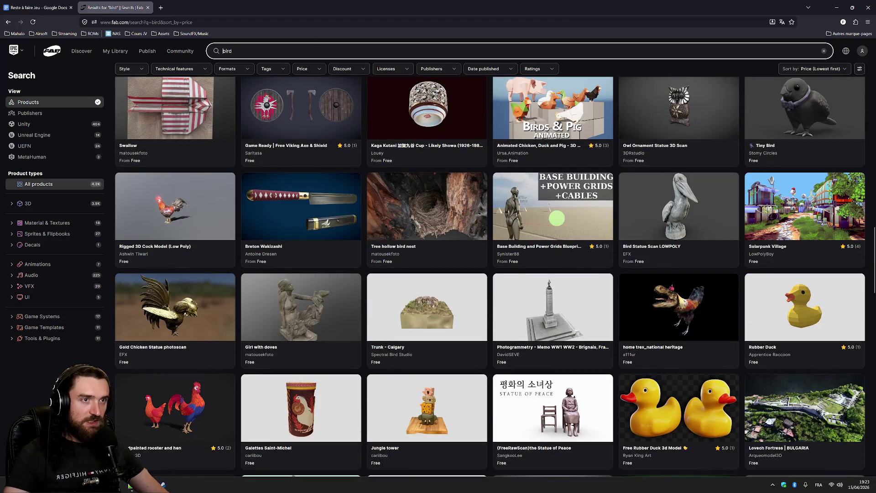
Step: Search Fab for 'crow'
{"action": "left_click", "coordinate": [405, 51]}
{"action": "type", "text": "crow"}
{"action": "key", "text": "Return"}
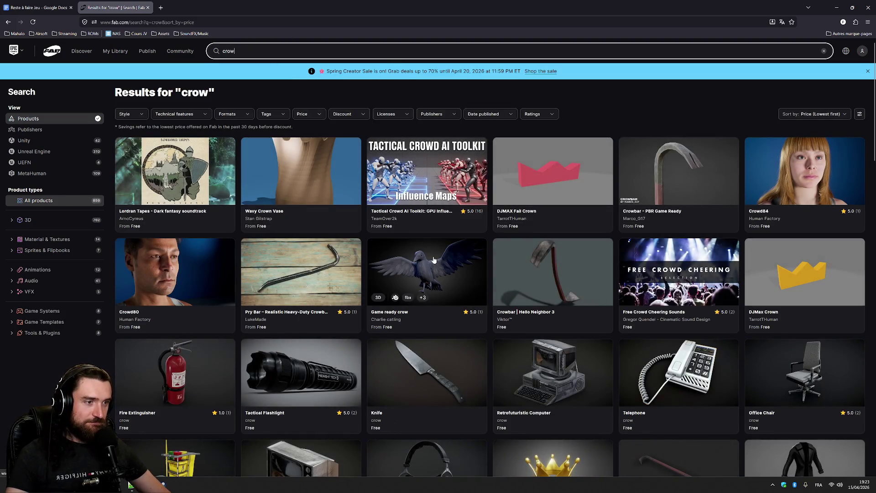
{"action": "scroll", "coordinate": [438, 254], "scroll_direction": "down", "scroll_amount": 2}
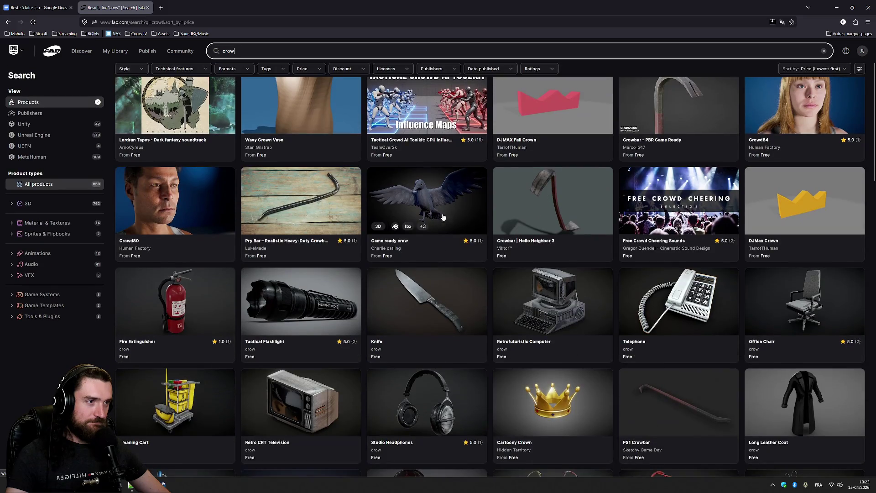
Step: Open Game ready crow in a new tab and browse its preview images and 3D view
{"action": "middle_click", "coordinate": [445, 204]}
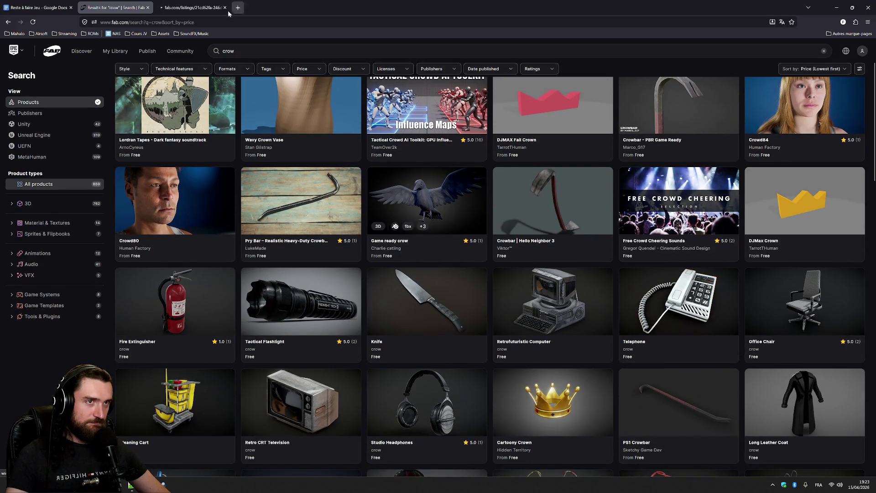
{"action": "left_click", "coordinate": [192, 7]}
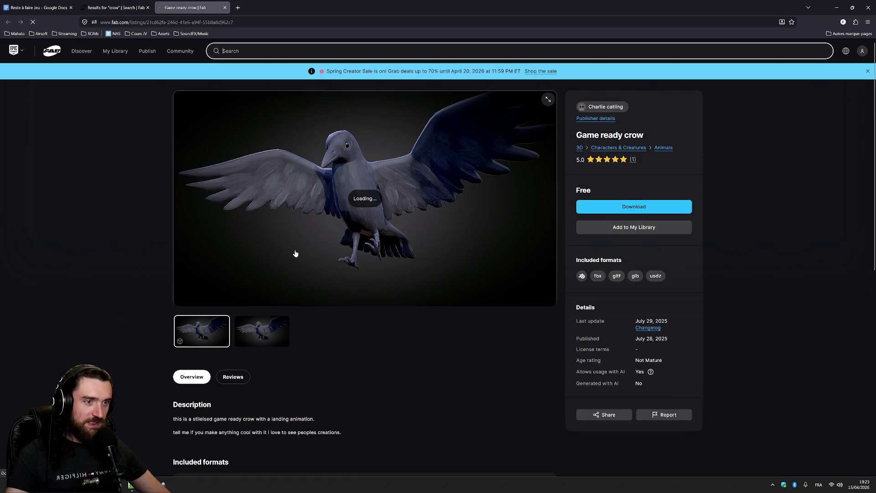
{"action": "left_click", "coordinate": [271, 332]}
{"action": "left_click", "coordinate": [222, 330]}
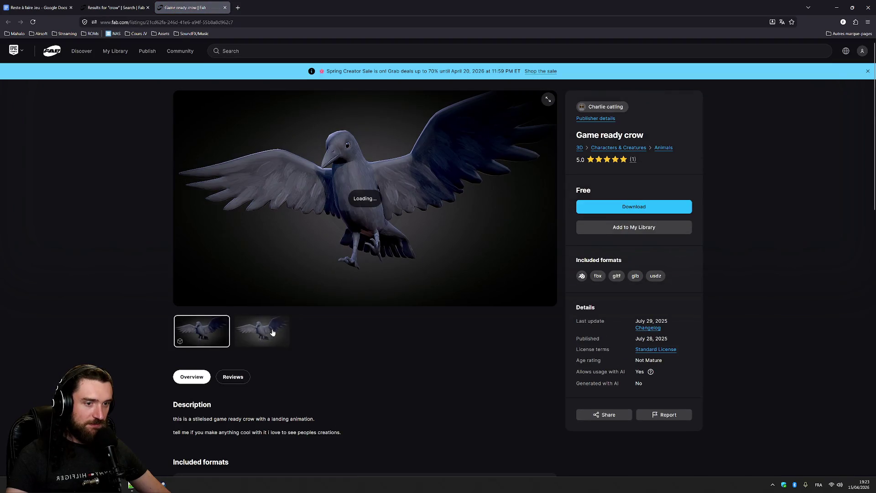
{"action": "left_click", "coordinate": [273, 332]}
{"action": "scroll", "coordinate": [355, 199], "scroll_direction": "down", "scroll_amount": 2}
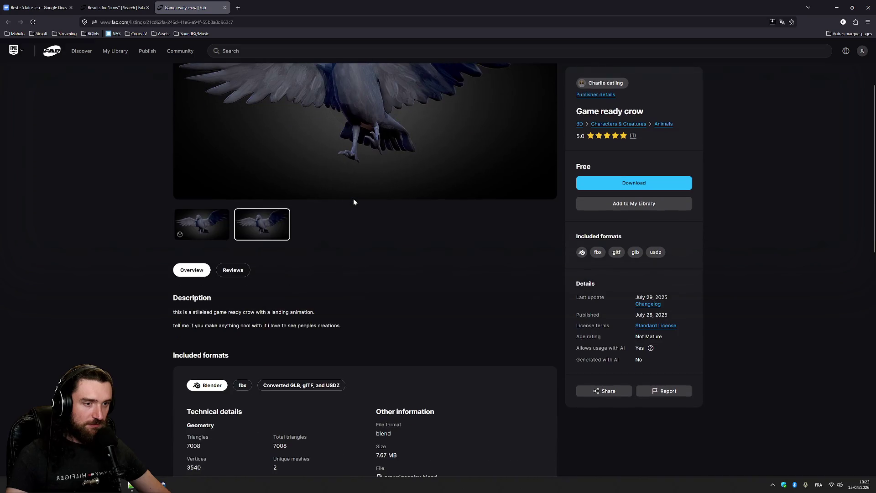
{"action": "scroll", "coordinate": [283, 274], "scroll_direction": "up", "scroll_amount": 2}
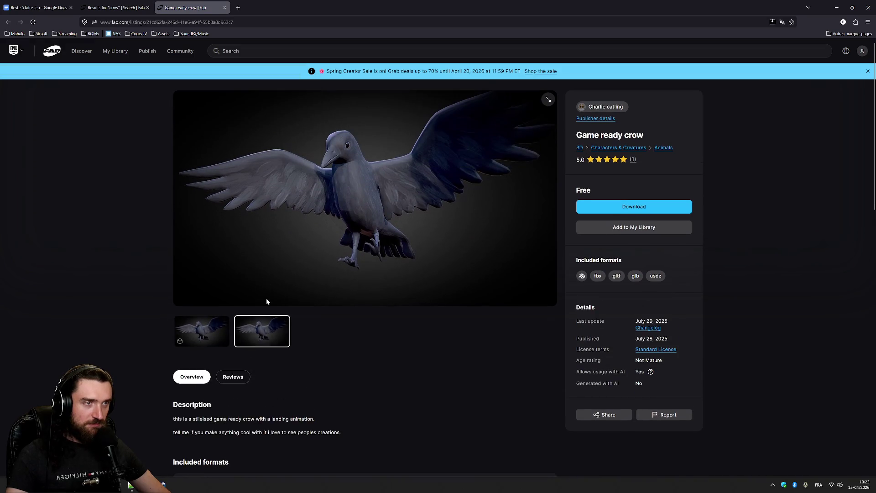
{"action": "scroll", "coordinate": [297, 288], "scroll_direction": "down", "scroll_amount": 3}
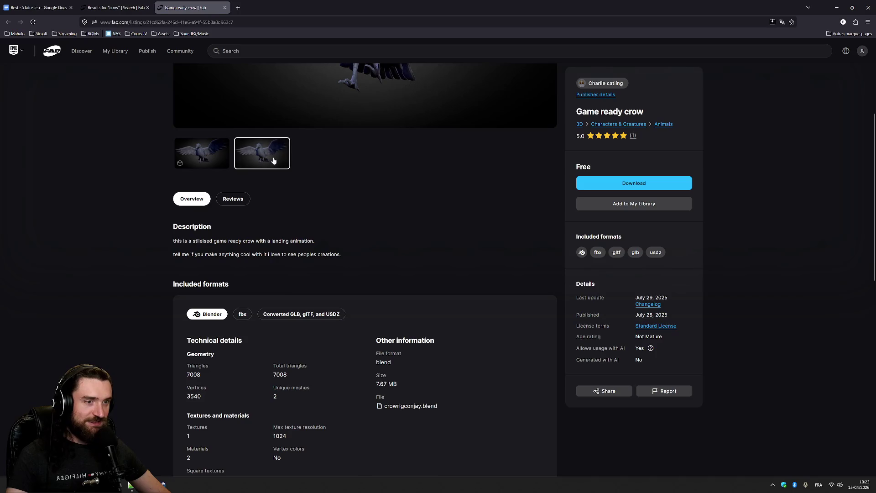
Step: Back on the crow results, replace the search with 'raven'
{"action": "left_click", "coordinate": [143, 3]}
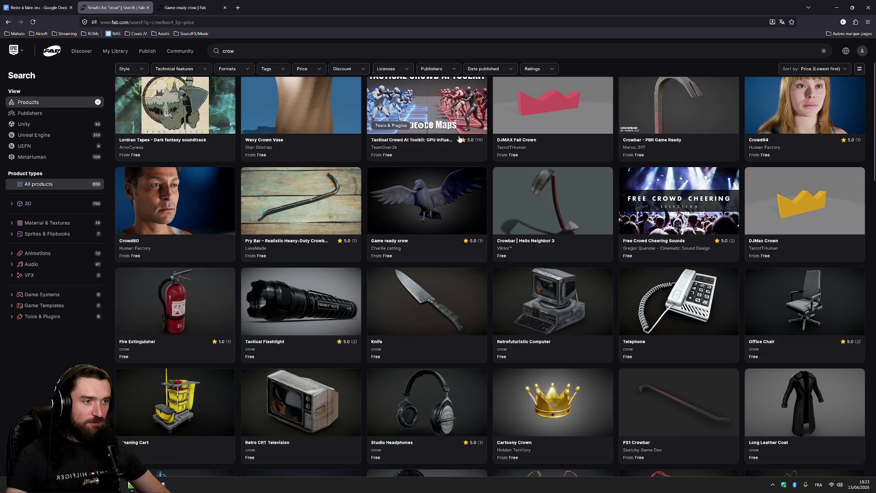
{"action": "scroll", "coordinate": [744, 190], "scroll_direction": "down", "scroll_amount": 4}
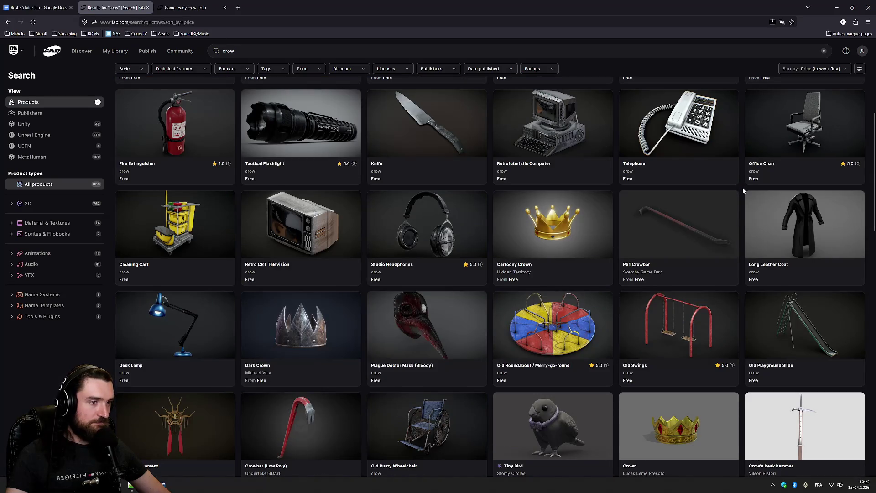
{"action": "scroll", "coordinate": [743, 191], "scroll_direction": "down", "scroll_amount": 10}
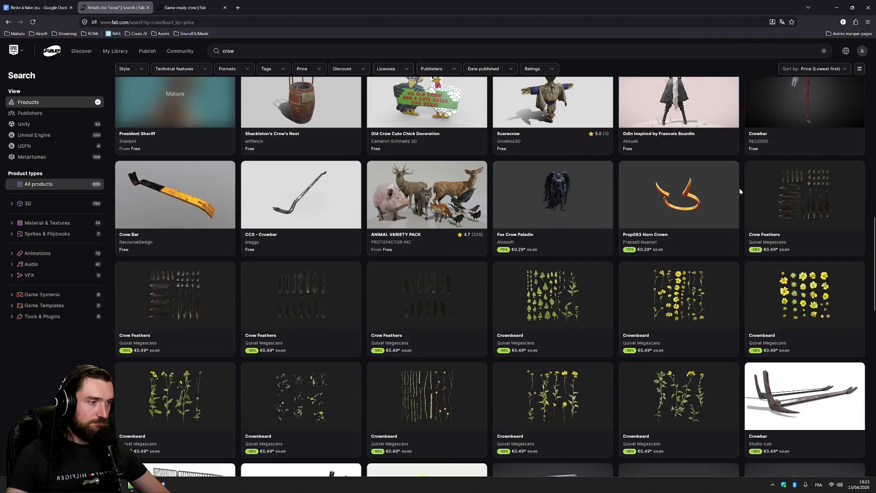
{"action": "scroll", "coordinate": [739, 190], "scroll_direction": "down", "scroll_amount": 8}
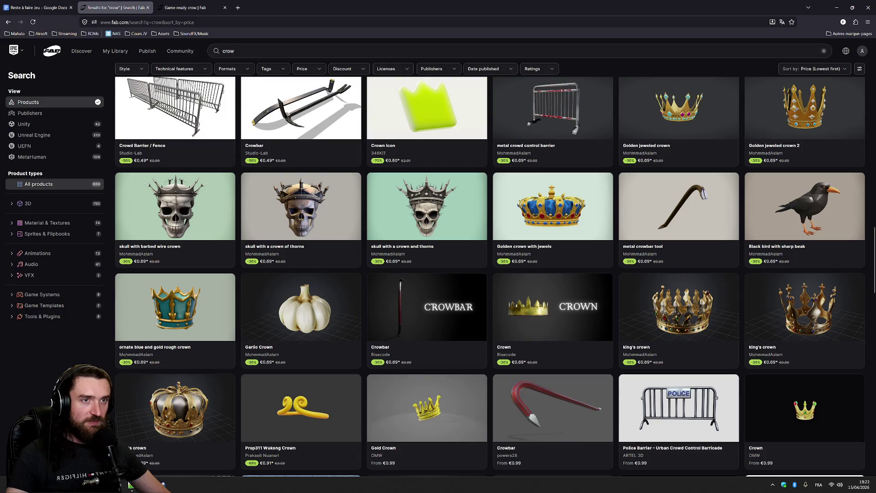
{"action": "left_click", "coordinate": [273, 51]}
{"action": "key", "text": "ctrl+a"}
{"action": "type", "text": "raven"}
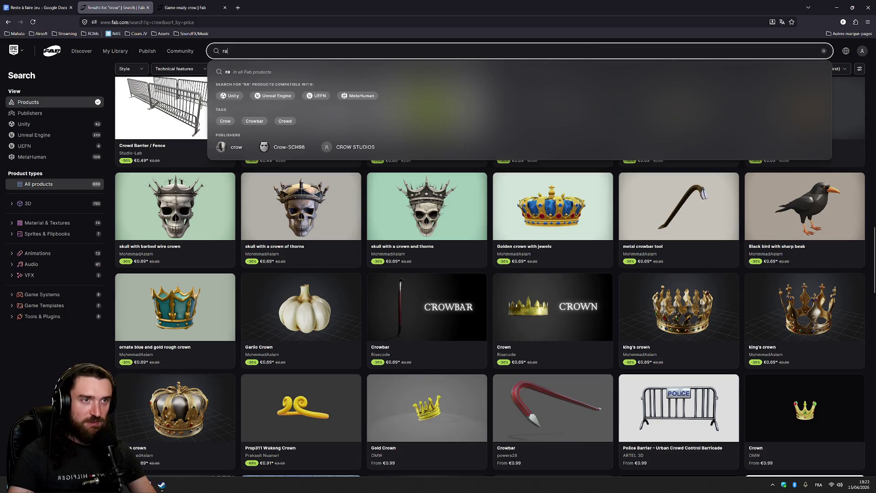
{"action": "key", "text": "Return"}
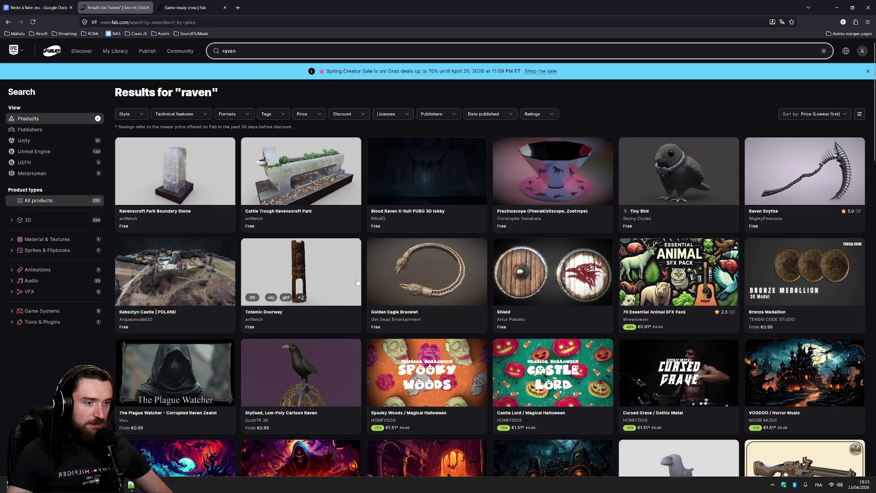
Step: Look at the Tiny Bird listing's previews, then close it
{"action": "left_click", "coordinate": [696, 170]}
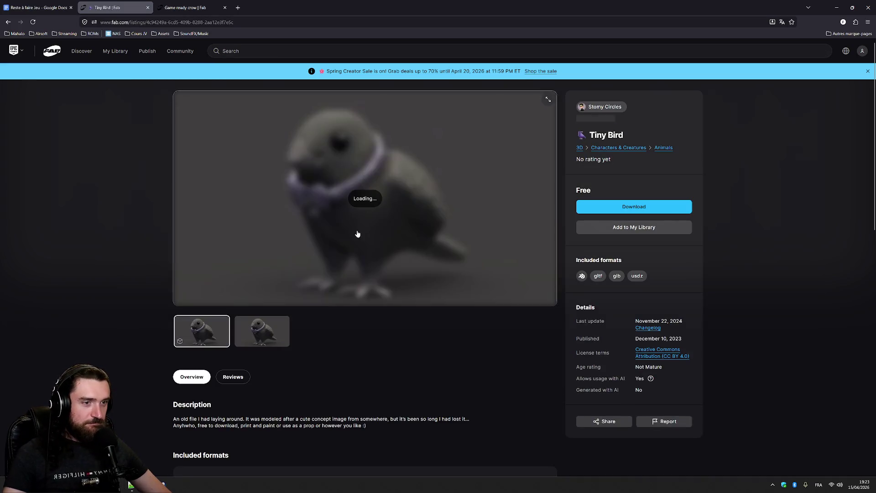
{"action": "left_click", "coordinate": [276, 324]}
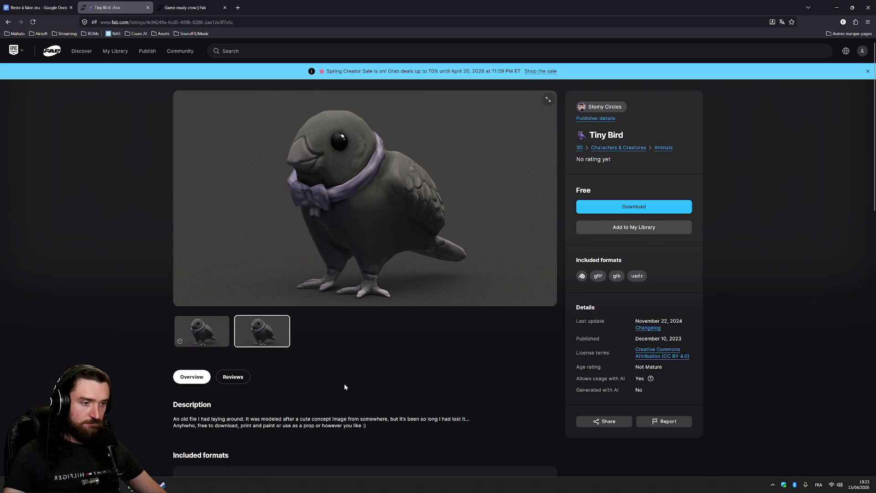
{"action": "key", "text": "ctrl+w"}
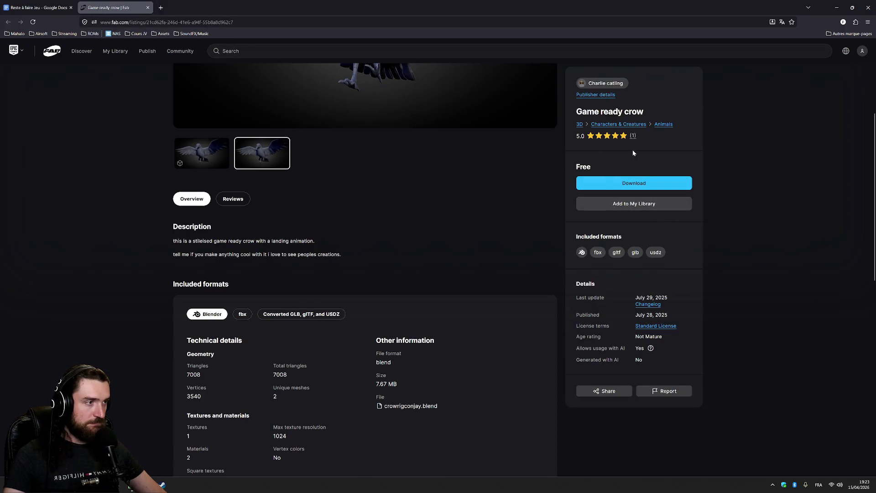
Step: Accept the EULA for Game ready crow, review its download formats, and close the dialog
{"action": "left_click", "coordinate": [637, 184]}
{"action": "left_click", "coordinate": [340, 437]}
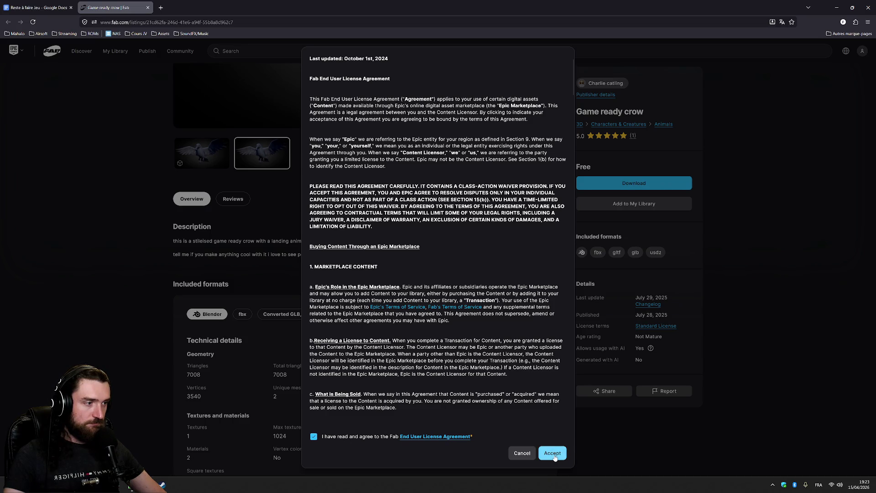
{"action": "left_click", "coordinate": [554, 457]}
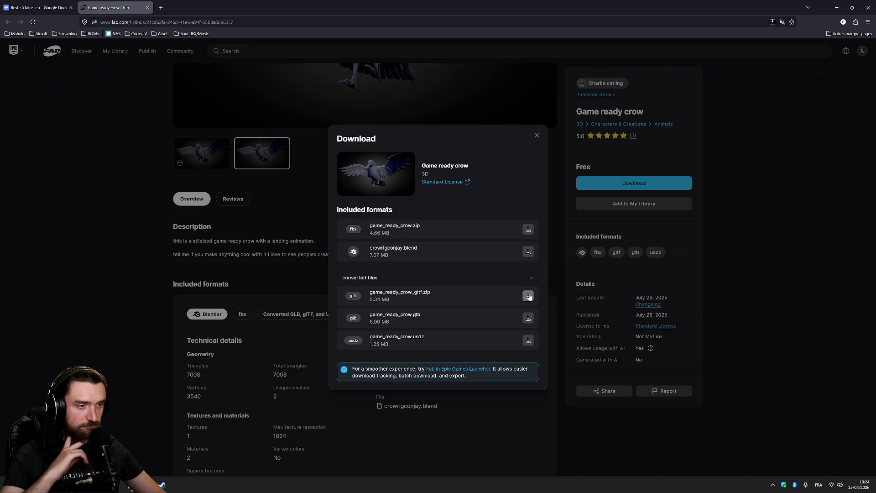
{"action": "left_click", "coordinate": [299, 144]}
{"action": "left_click", "coordinate": [158, 33]}
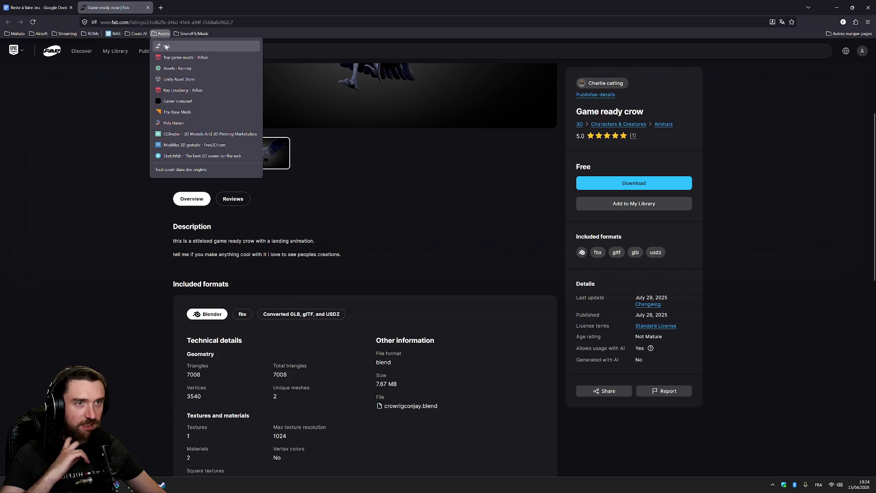
Step: Open itch.io's Top game assets and search for 'raven'
{"action": "left_click", "coordinate": [180, 58]}
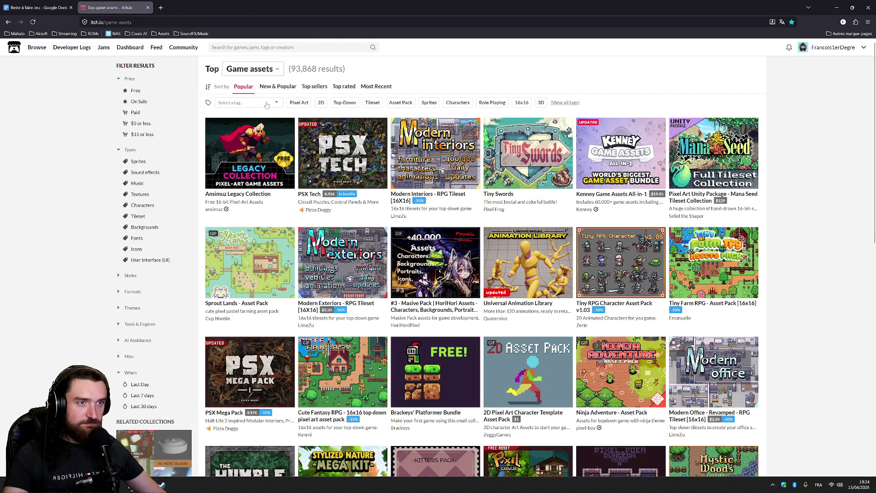
{"action": "left_click", "coordinate": [288, 47]}
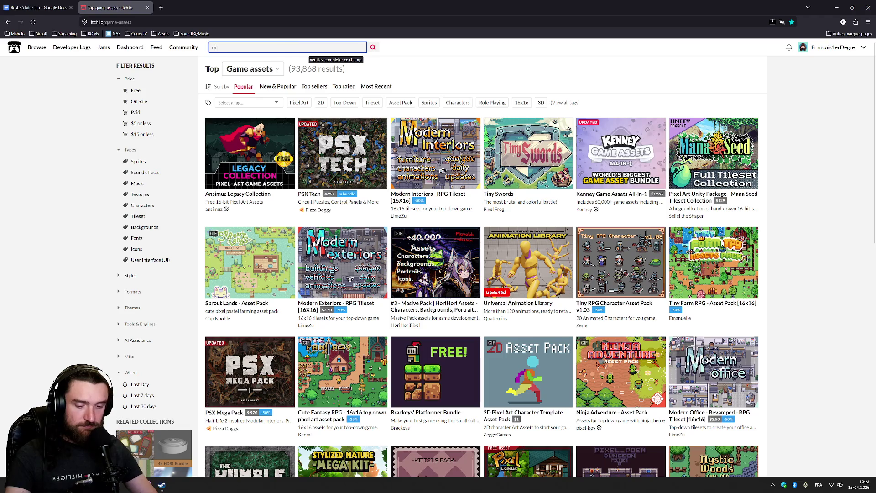
{"action": "type", "text": "raven"}
{"action": "key", "text": "Return"}
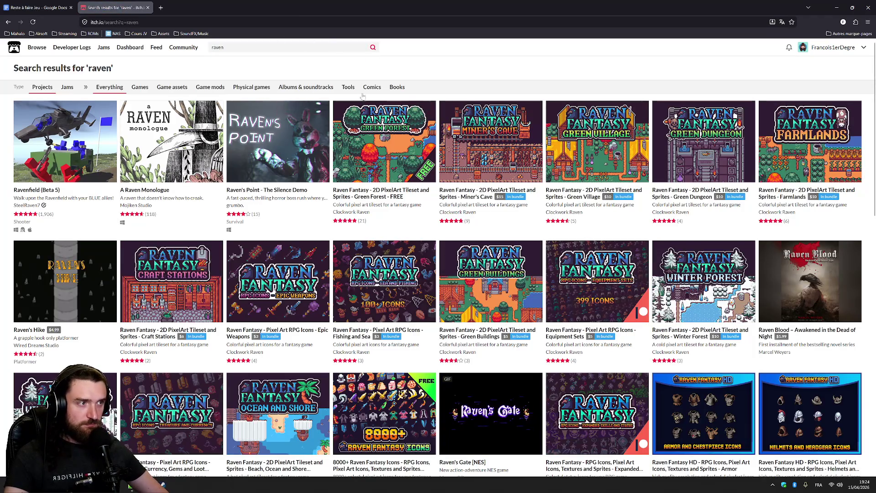
{"action": "scroll", "coordinate": [393, 114], "scroll_direction": "down", "scroll_amount": 5}
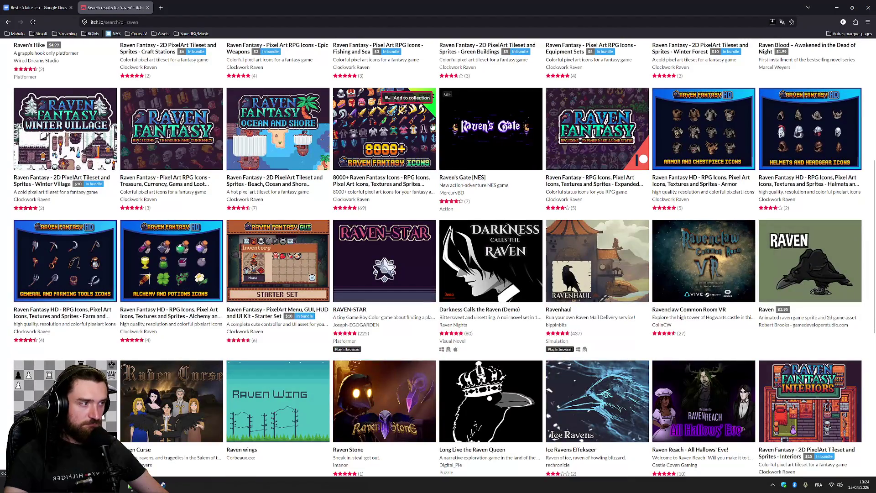
{"action": "scroll", "coordinate": [433, 127], "scroll_direction": "down", "scroll_amount": 5}
{"action": "scroll", "coordinate": [301, 178], "scroll_direction": "up", "scroll_amount": 15}
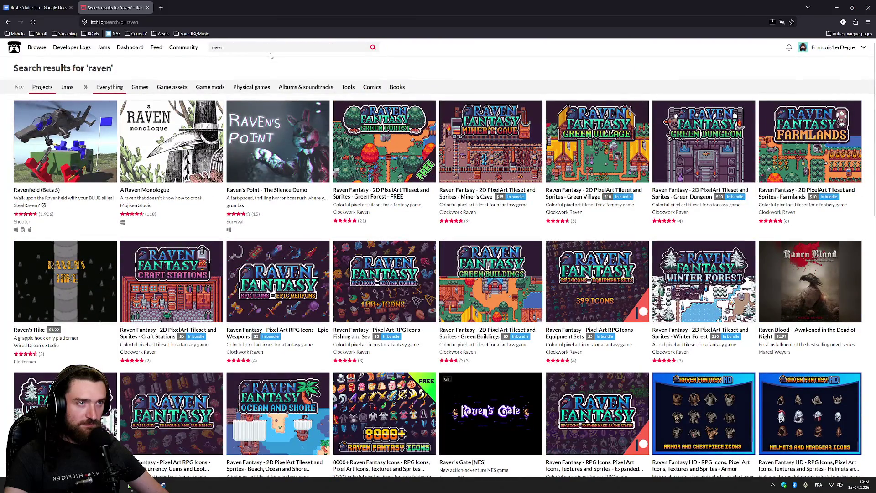
Step: Reload the game assets listing and search for 'crow', scrolling the results
{"action": "key", "text": "alt+Left"}
{"action": "key", "text": "ctrl+l"}
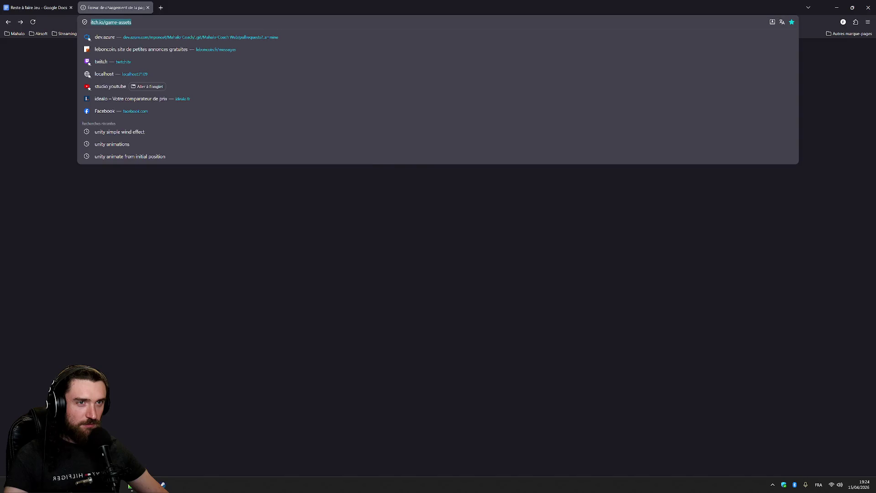
{"action": "key", "text": "Return"}
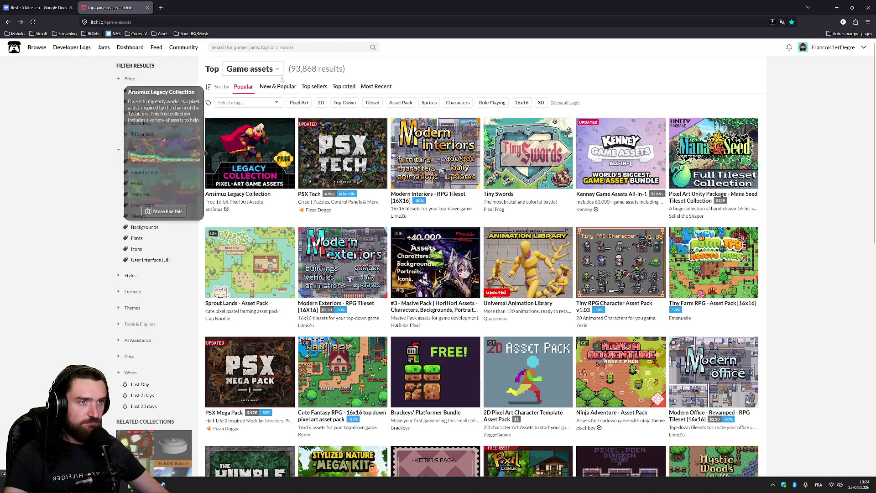
{"action": "left_click", "coordinate": [299, 47]}
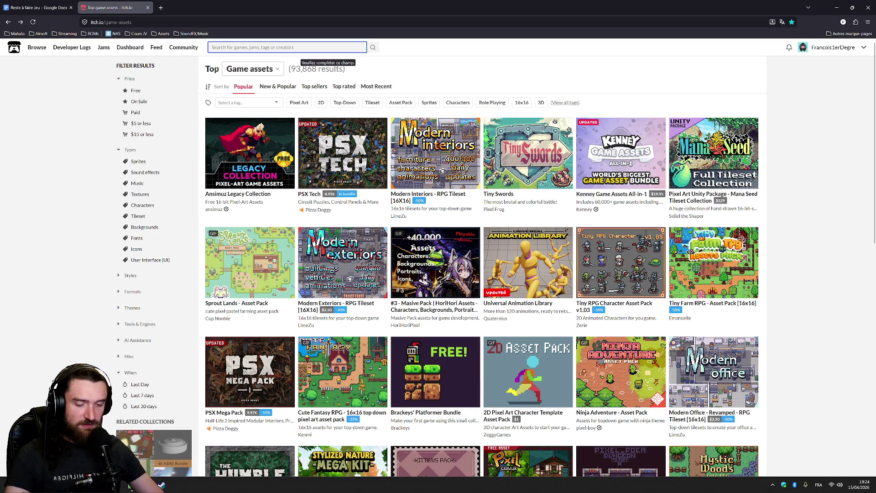
{"action": "type", "text": "crow"}
{"action": "key", "text": "Return"}
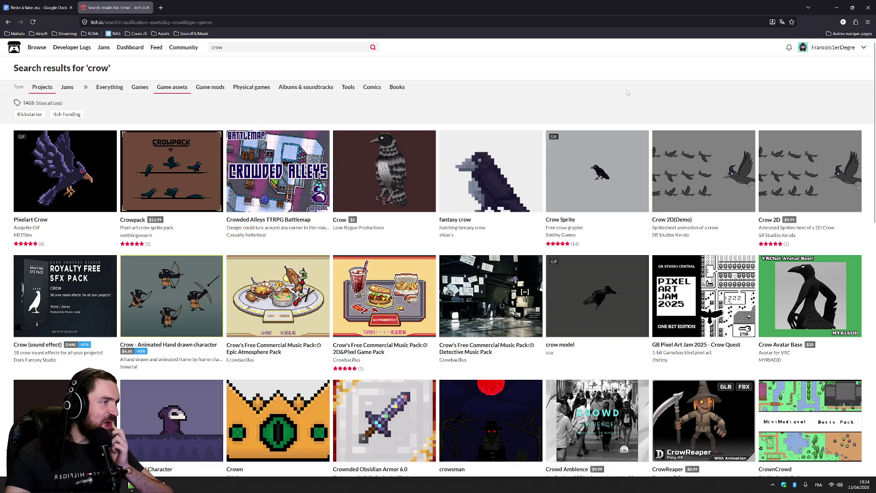
{"action": "scroll", "coordinate": [621, 137], "scroll_direction": "down", "scroll_amount": 4}
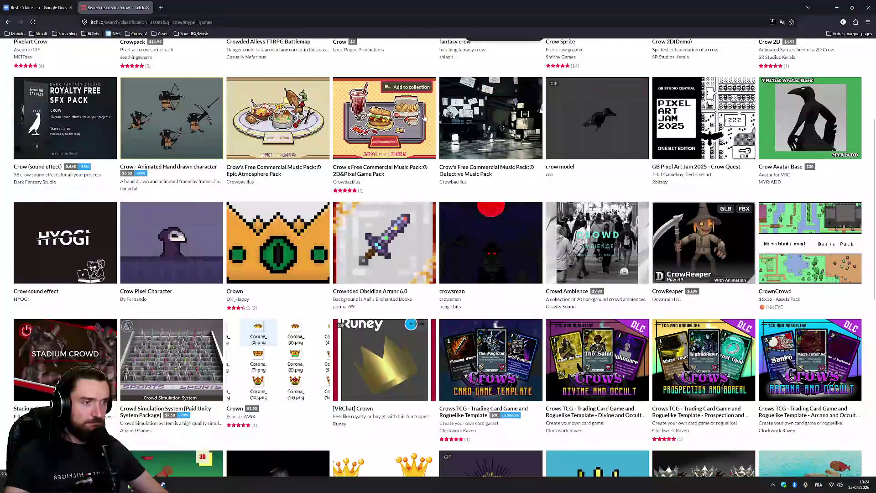
{"action": "scroll", "coordinate": [425, 118], "scroll_direction": "down", "scroll_amount": 8}
{"action": "scroll", "coordinate": [429, 116], "scroll_direction": "down", "scroll_amount": 3}
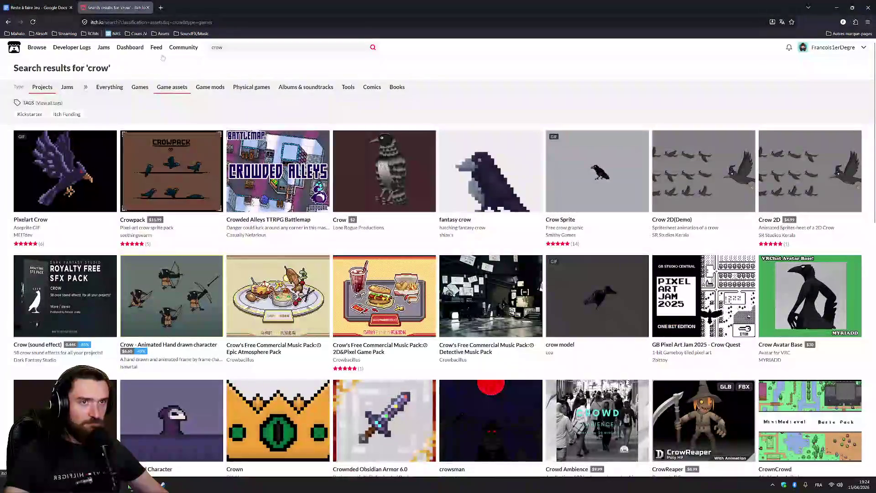
Step: Re-run the 'raven' search among game assets and scroll the results
{"action": "left_click", "coordinate": [223, 48]}
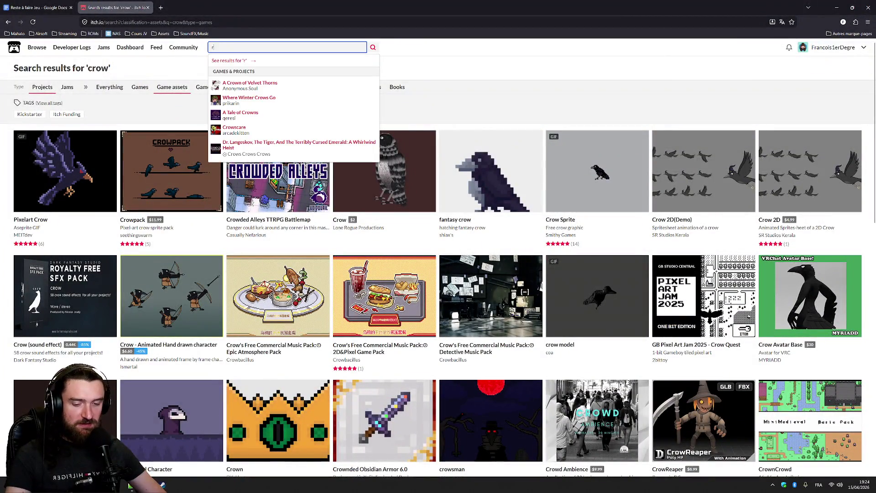
{"action": "key", "text": "Return"}
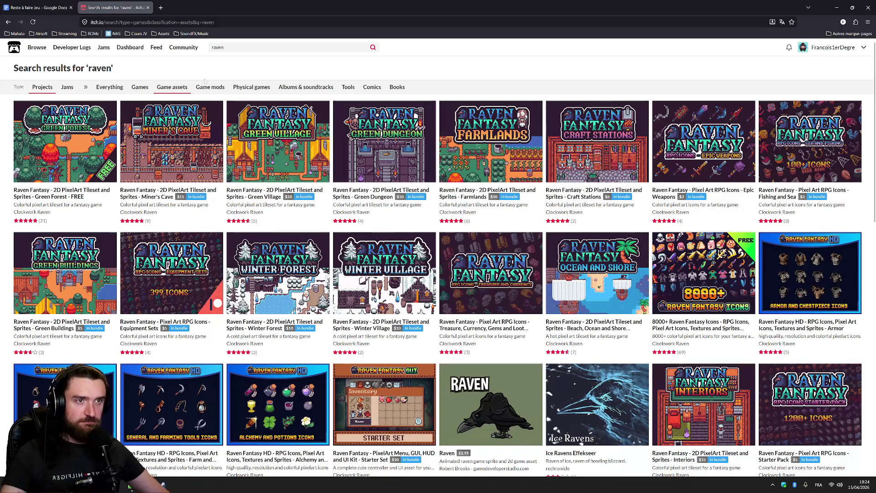
{"action": "scroll", "coordinate": [595, 173], "scroll_direction": "down", "scroll_amount": 9}
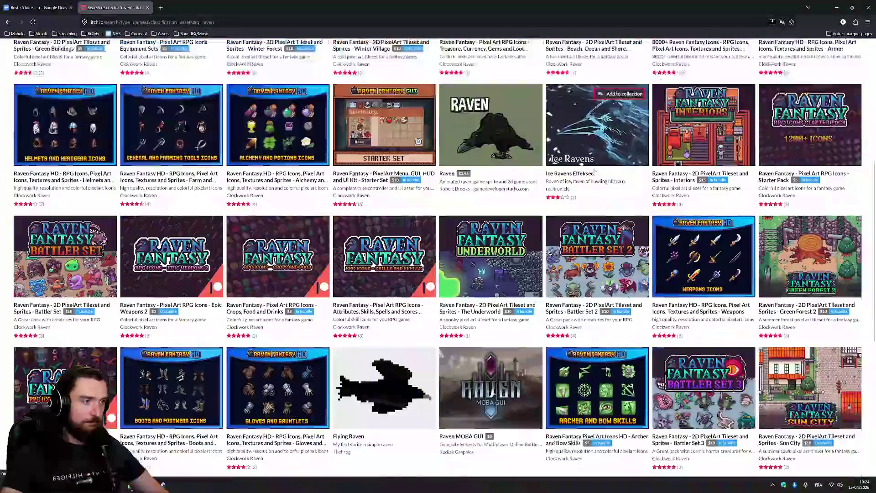
{"action": "scroll", "coordinate": [594, 172], "scroll_direction": "down", "scroll_amount": 4}
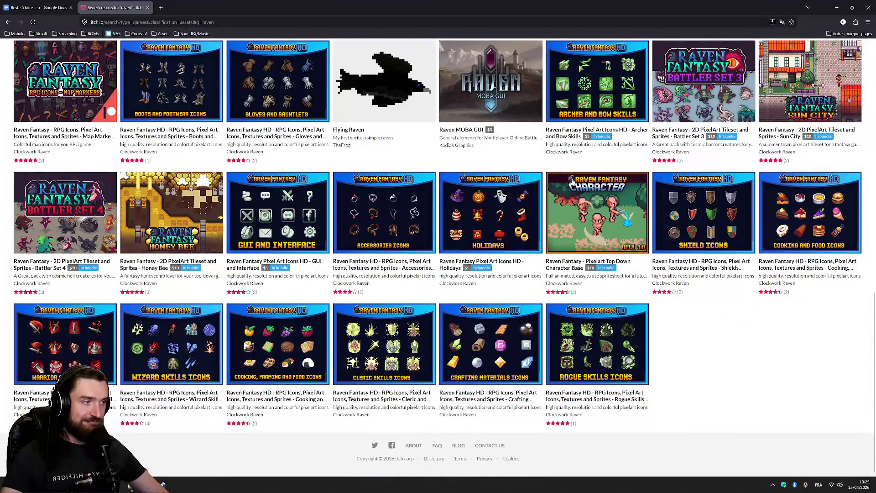
{"action": "scroll", "coordinate": [723, 212], "scroll_direction": "up", "scroll_amount": 11}
{"action": "left_click", "coordinate": [161, 33]}
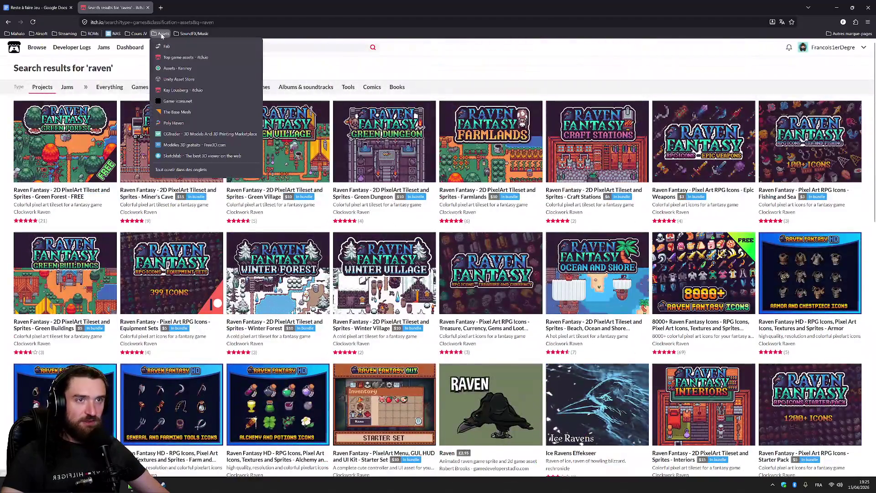
{"action": "left_click", "coordinate": [205, 81]}
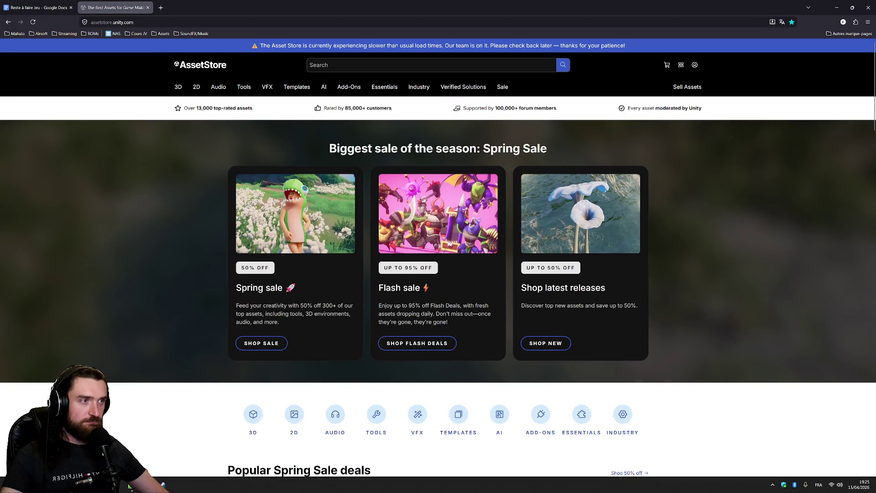
Step: Search the Asset Store for free 'raven' assets and open Bird in a background tab
{"action": "left_click", "coordinate": [429, 65]}
{"action": "type", "text": "raven"}
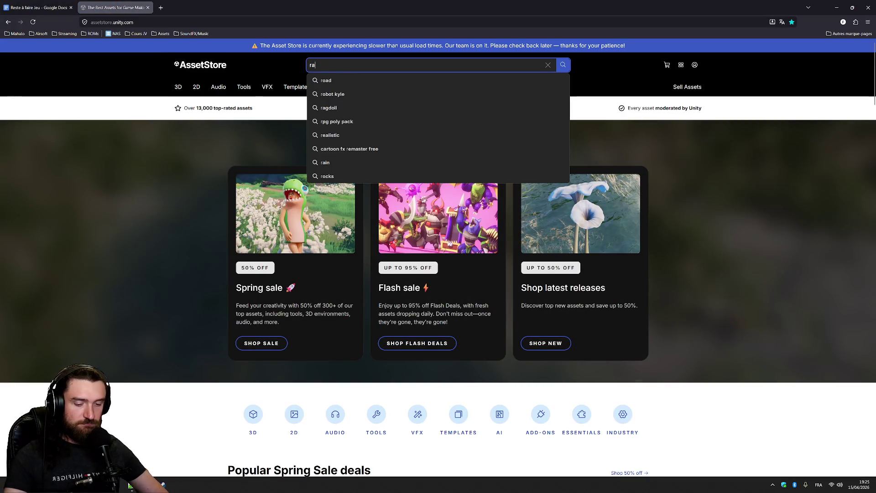
{"action": "key", "text": "Return"}
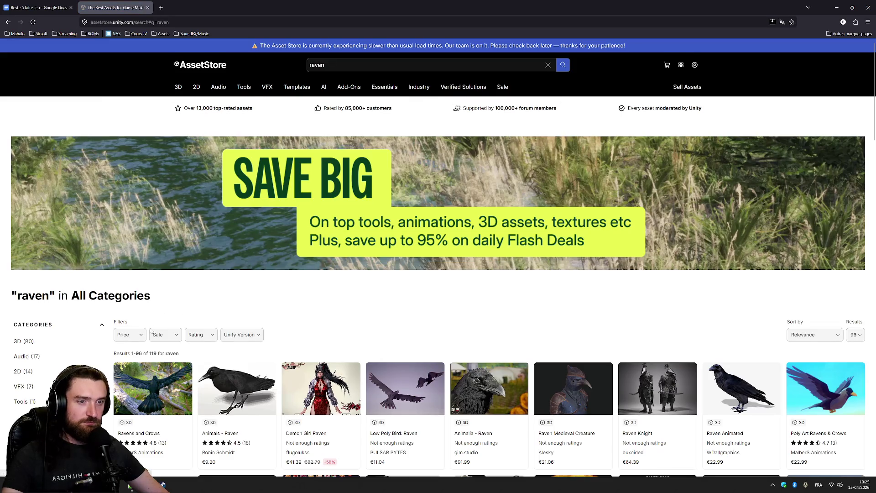
{"action": "left_click", "coordinate": [133, 335]}
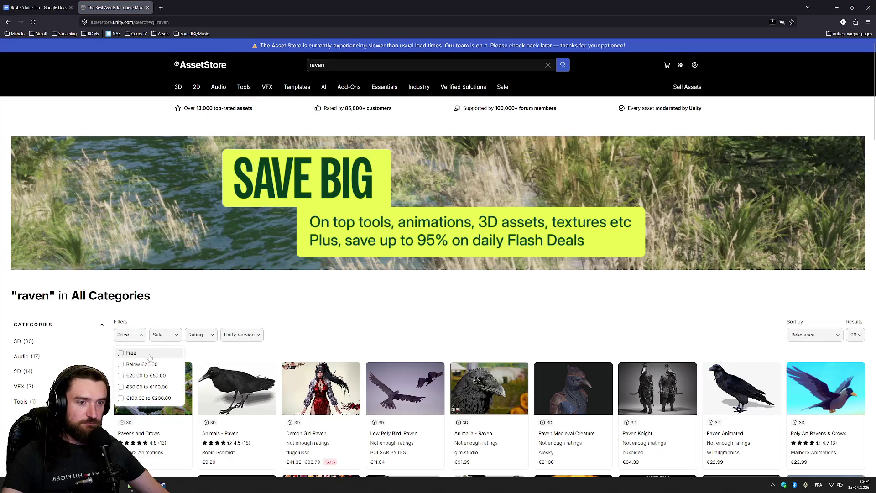
{"action": "left_click", "coordinate": [121, 353]}
{"action": "scroll", "coordinate": [308, 200], "scroll_direction": "down", "scroll_amount": 4}
{"action": "left_click", "coordinate": [310, 183]}
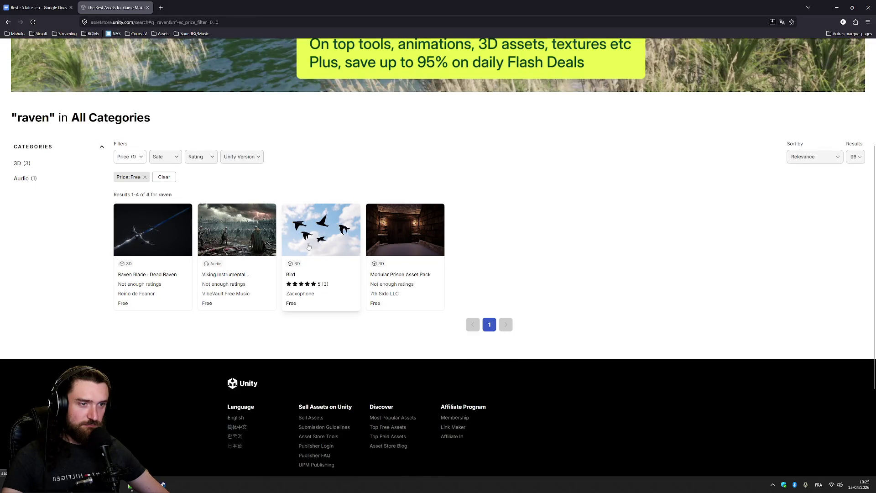
{"action": "middle_click", "coordinate": [309, 241]}
{"action": "scroll", "coordinate": [309, 241], "scroll_direction": "up", "scroll_amount": 4}
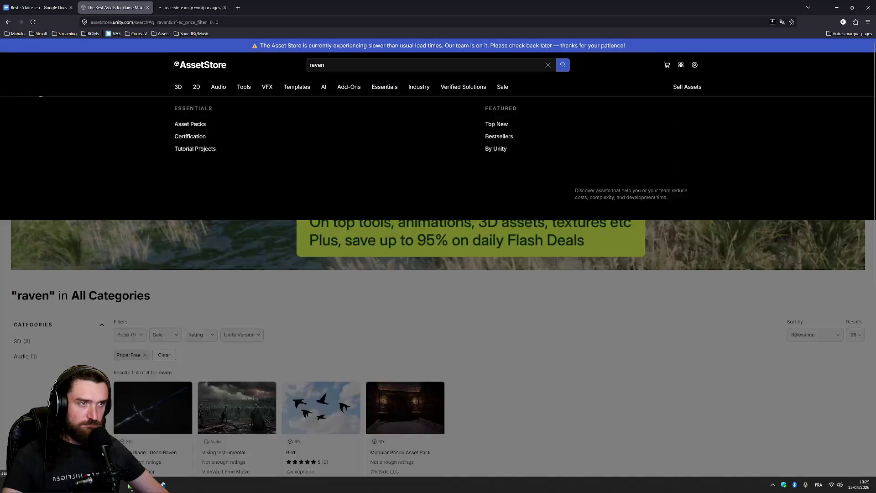
Step: Search free 'crow' assets and open the 3D Birds Prototype Pack page
{"action": "left_click", "coordinate": [411, 65]}
{"action": "type", "text": "crow"}
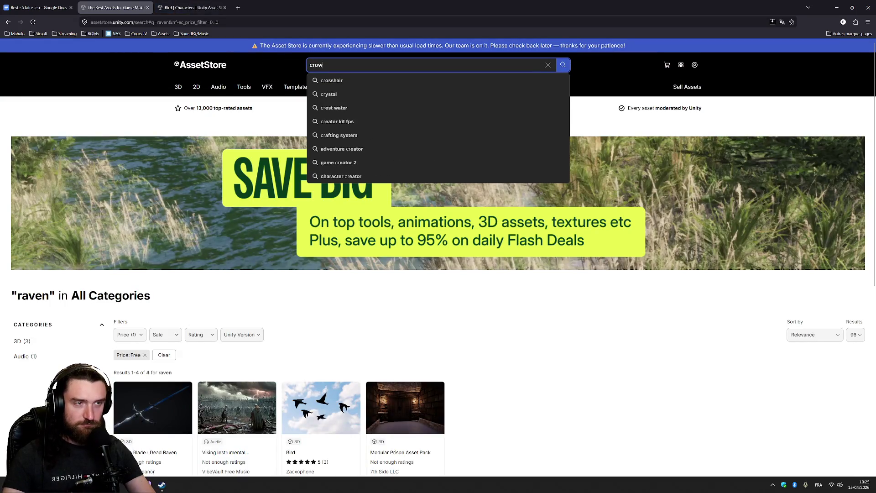
{"action": "key", "text": "Return"}
{"action": "left_click", "coordinate": [137, 335]}
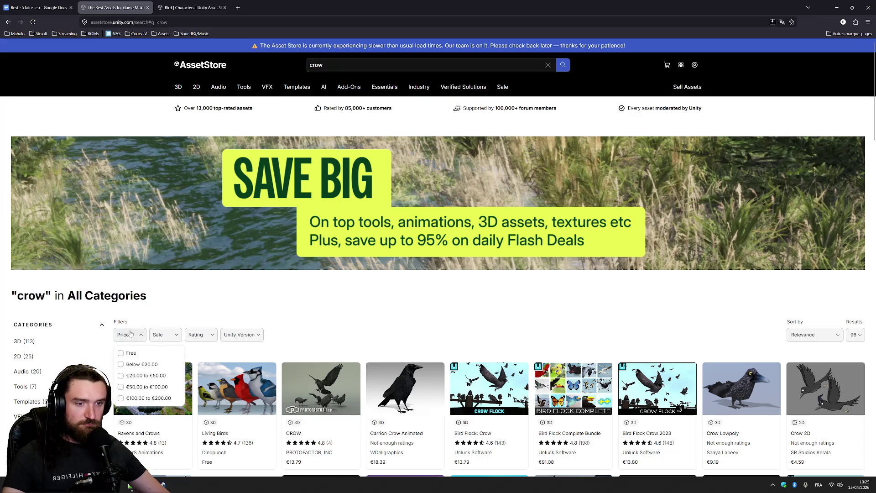
{"action": "left_click", "coordinate": [144, 356]}
{"action": "scroll", "coordinate": [367, 276], "scroll_direction": "down", "scroll_amount": 3}
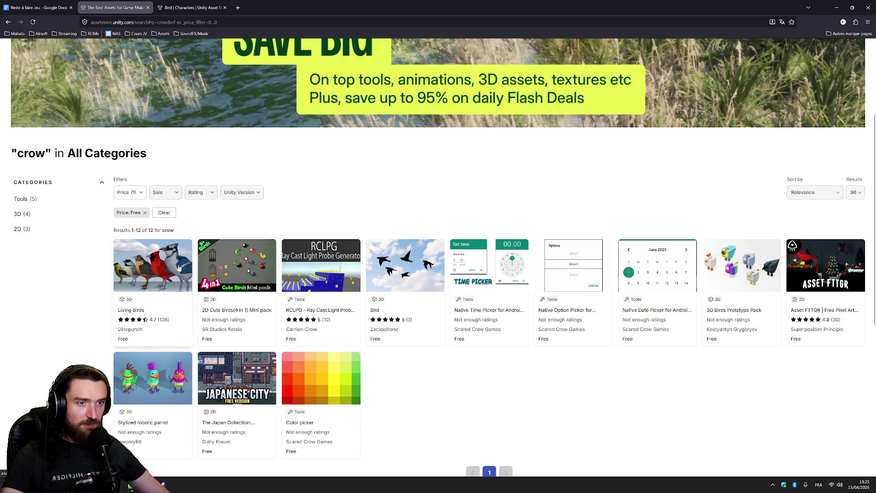
{"action": "left_click", "coordinate": [762, 261]}
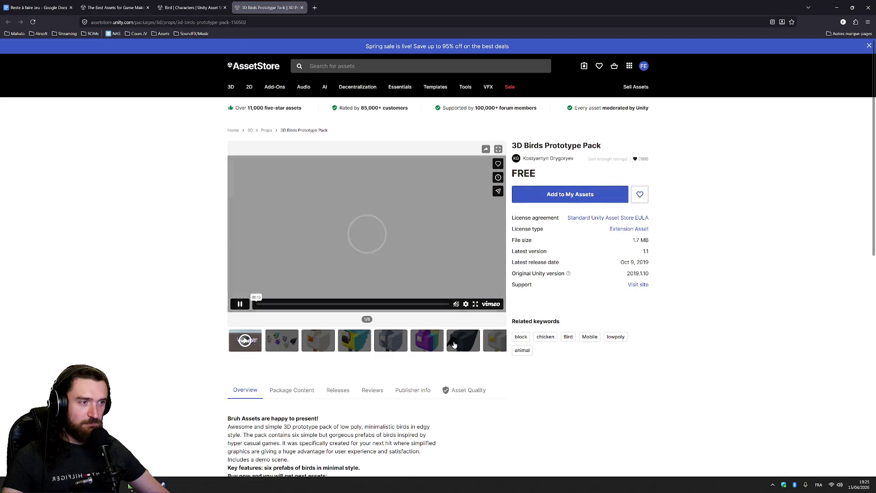
Step: Browse the 3D Birds Prototype Pack's grey bird and last preview images
{"action": "left_click", "coordinate": [454, 345]}
{"action": "scroll", "coordinate": [439, 335], "scroll_direction": "down", "scroll_amount": 3}
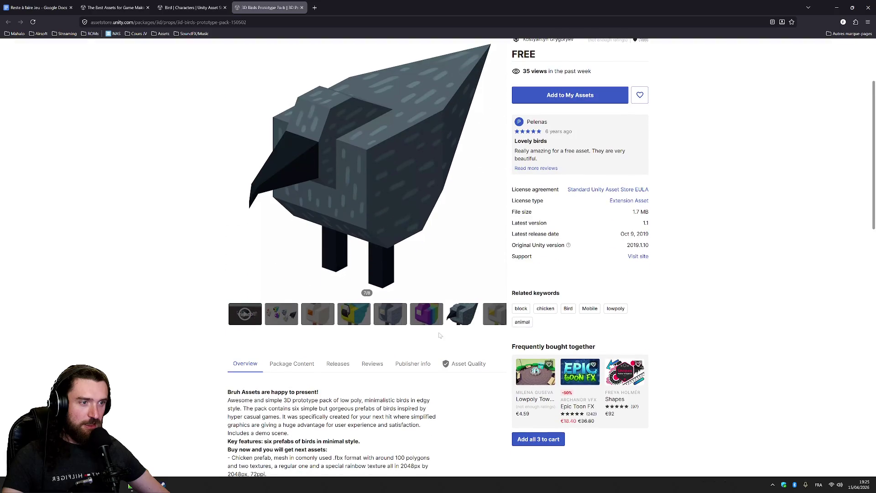
{"action": "left_click", "coordinate": [491, 318]}
Step: Close the prototype pack page, go back to the Bird asset page and choose Add to My Assets
{"action": "left_click", "coordinate": [302, 7]}
{"action": "left_click", "coordinate": [192, 7]}
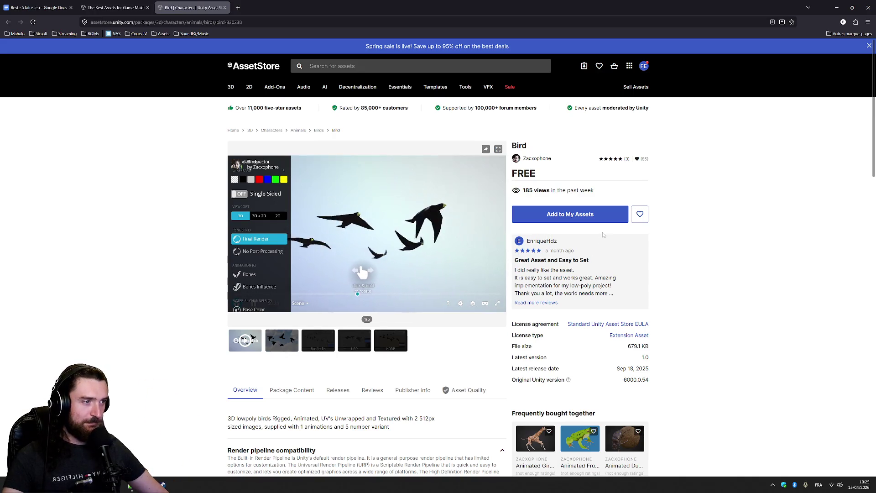
{"action": "left_click", "coordinate": [609, 219]}
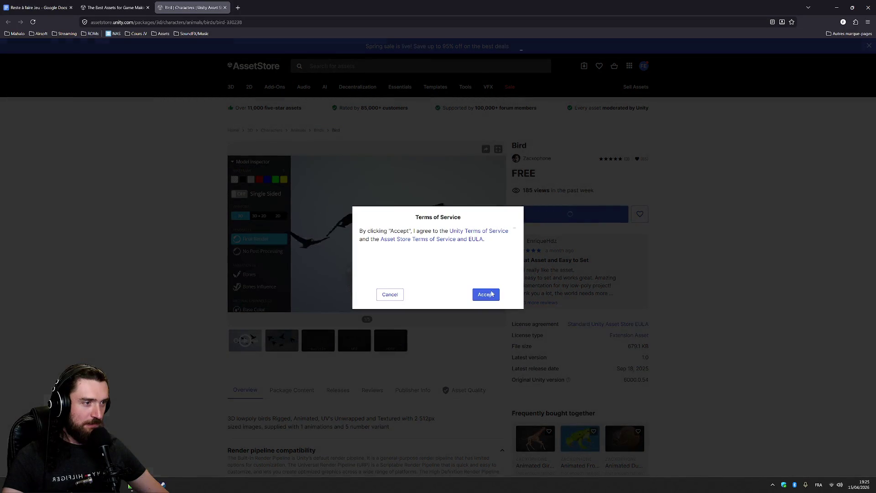
Step: Accept the terms of service, read the reviews, and open the Bird asset in the Unity editor
{"action": "left_click", "coordinate": [488, 295]}
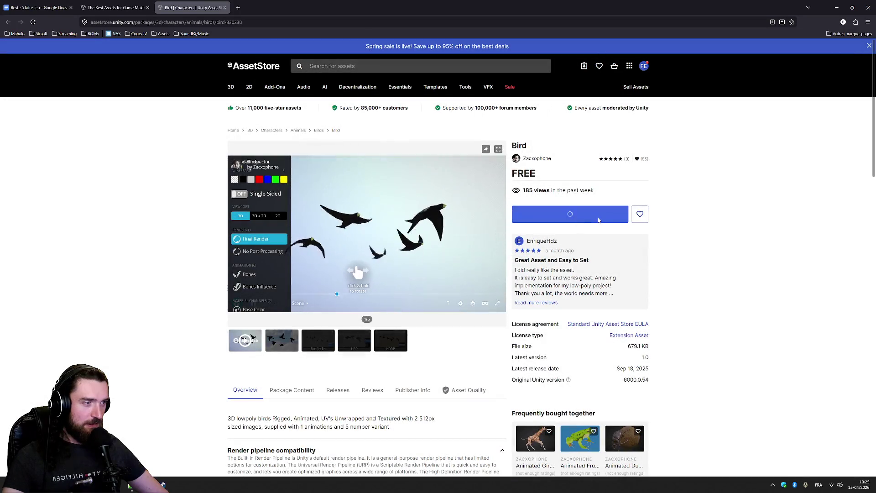
{"action": "left_click", "coordinate": [553, 306]}
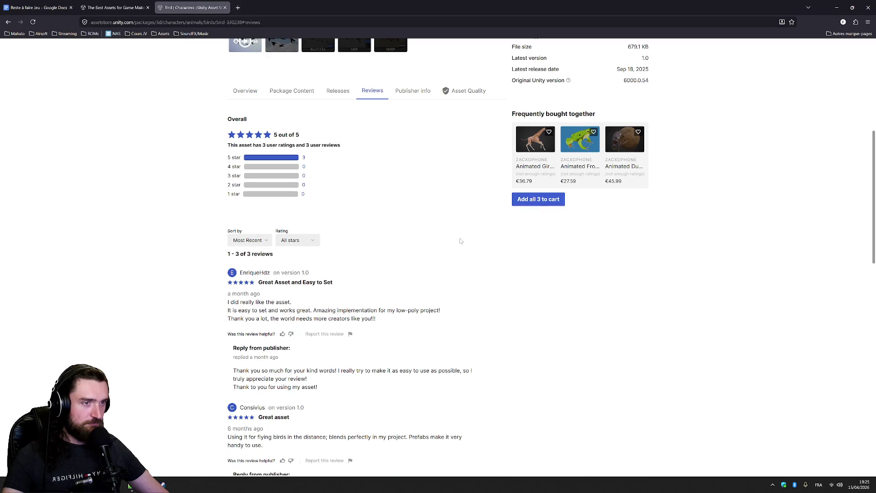
{"action": "scroll", "coordinate": [466, 246], "scroll_direction": "up", "scroll_amount": 5}
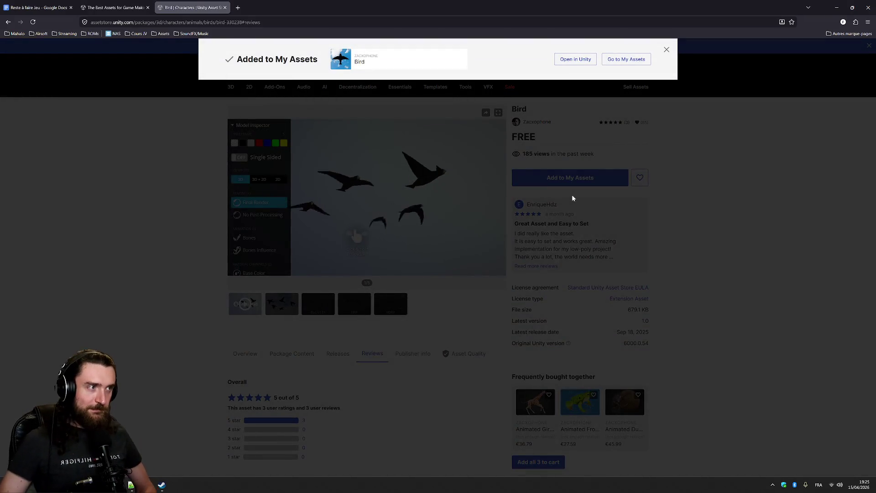
{"action": "left_click", "coordinate": [575, 61]}
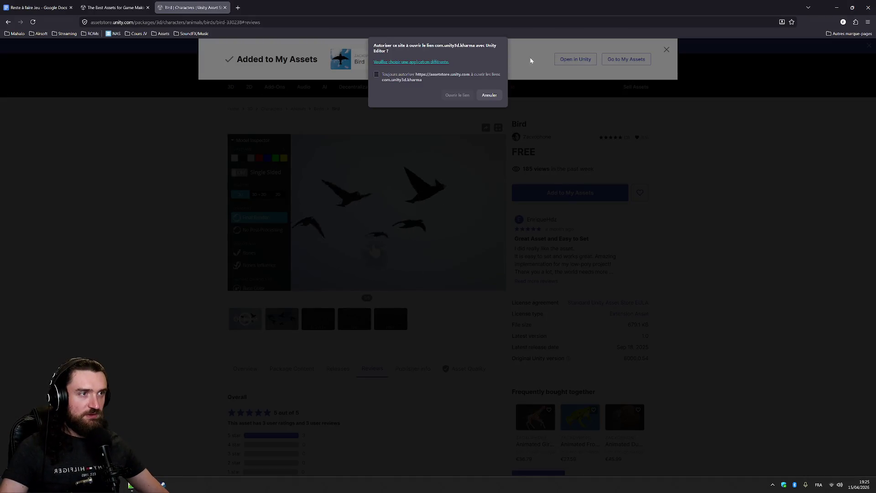
{"action": "left_click", "coordinate": [458, 94]}
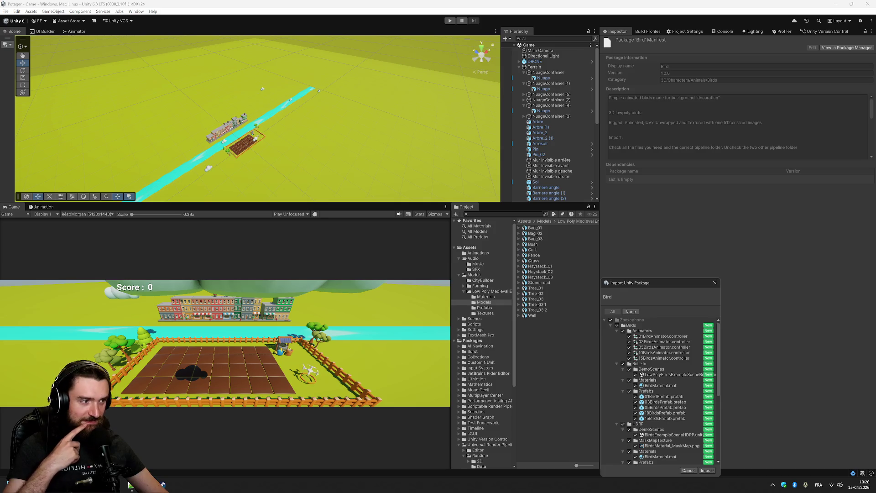
Step: Review the Bird package's file list and import it into the project
{"action": "scroll", "coordinate": [676, 433], "scroll_direction": "down", "scroll_amount": 3}
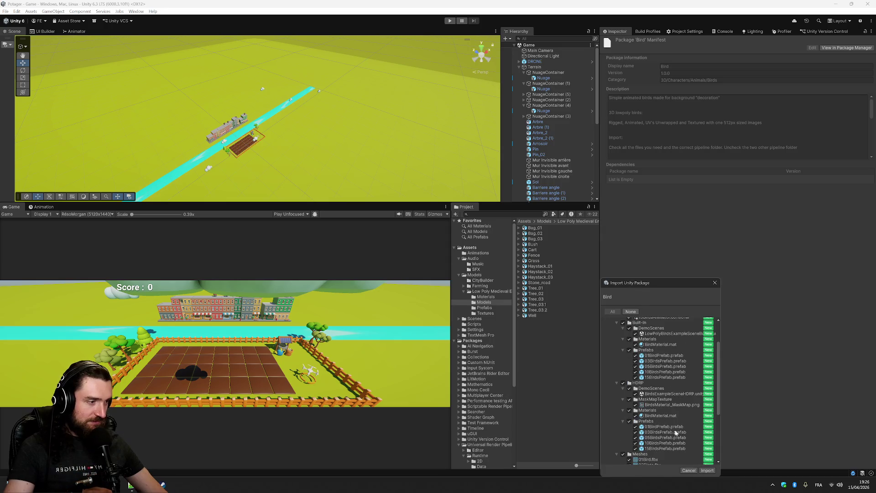
{"action": "left_click", "coordinate": [707, 470]}
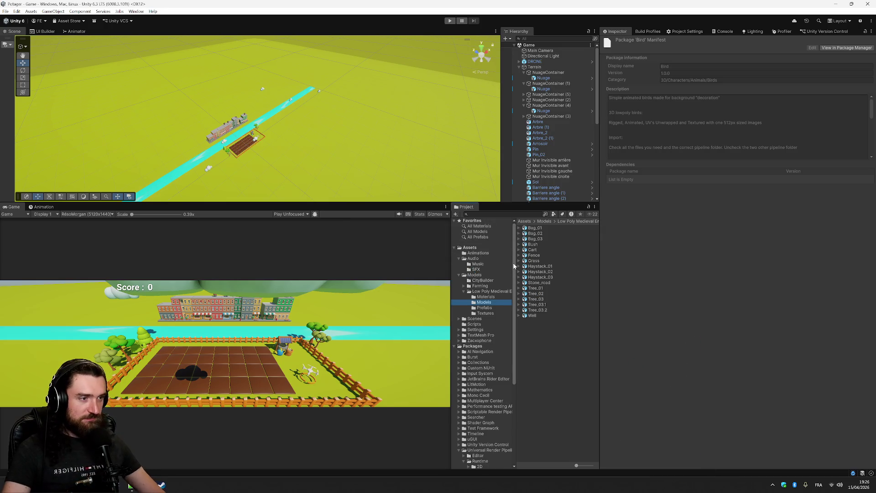
Step: Browse Zacxophone > Birds, checking Built-In and HDRP, then open URP > Prefabs
{"action": "left_click", "coordinate": [479, 341]}
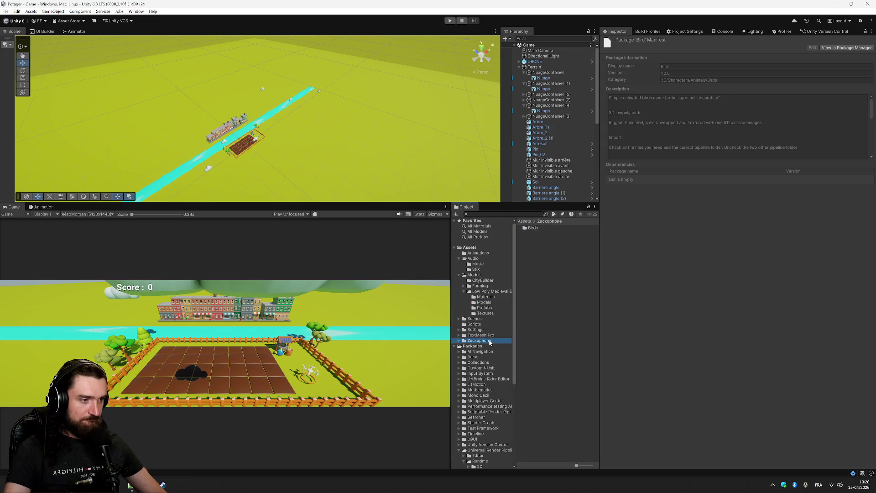
{"action": "double_click", "coordinate": [532, 228]}
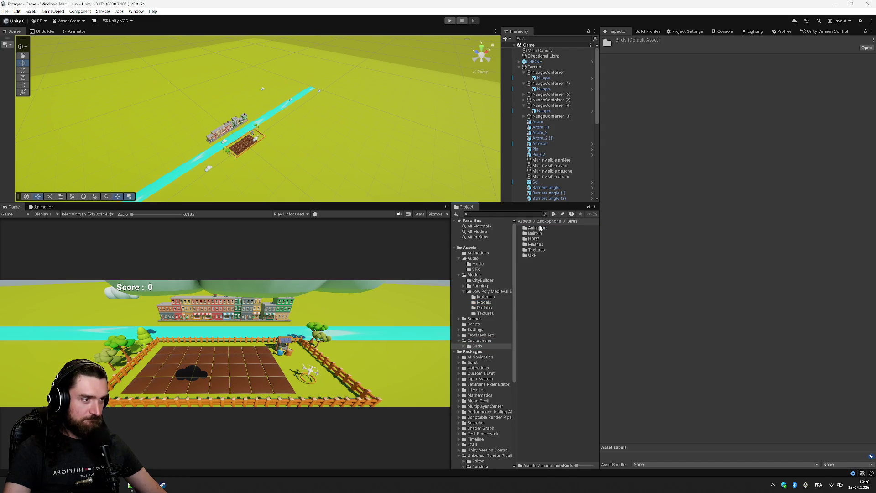
{"action": "left_click", "coordinate": [541, 233]}
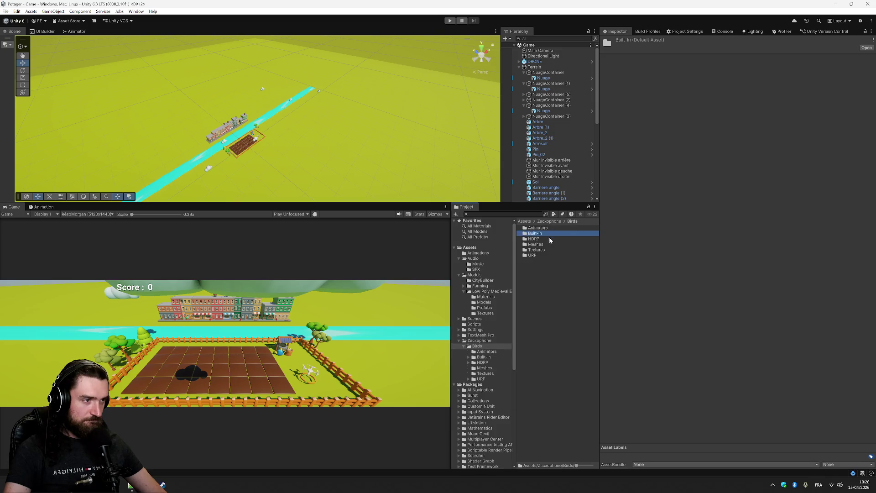
{"action": "double_click", "coordinate": [549, 238]}
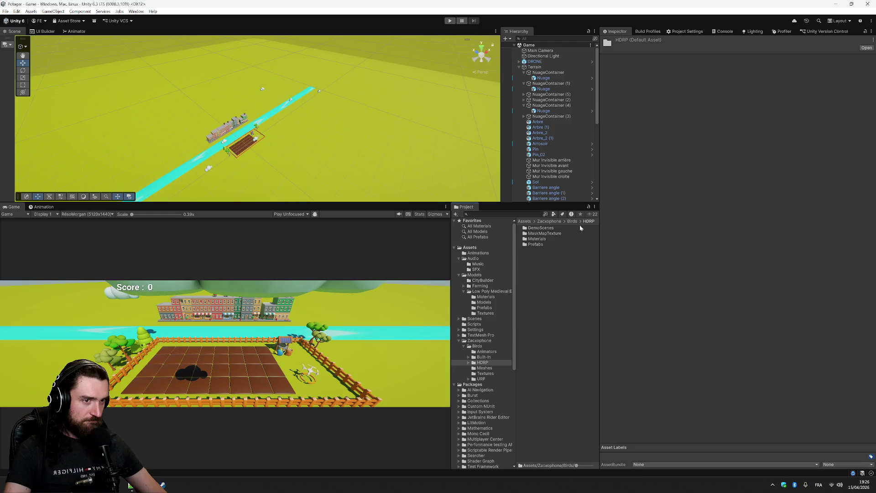
{"action": "left_click", "coordinate": [573, 222]}
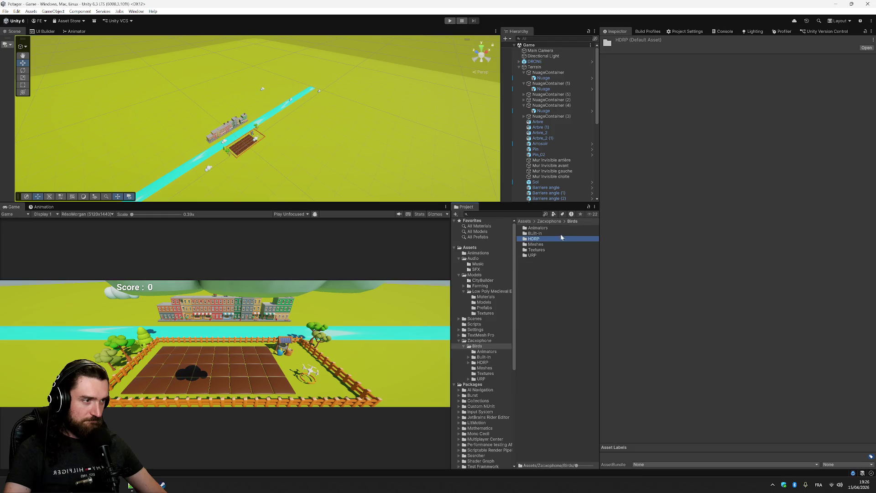
{"action": "double_click", "coordinate": [540, 255]}
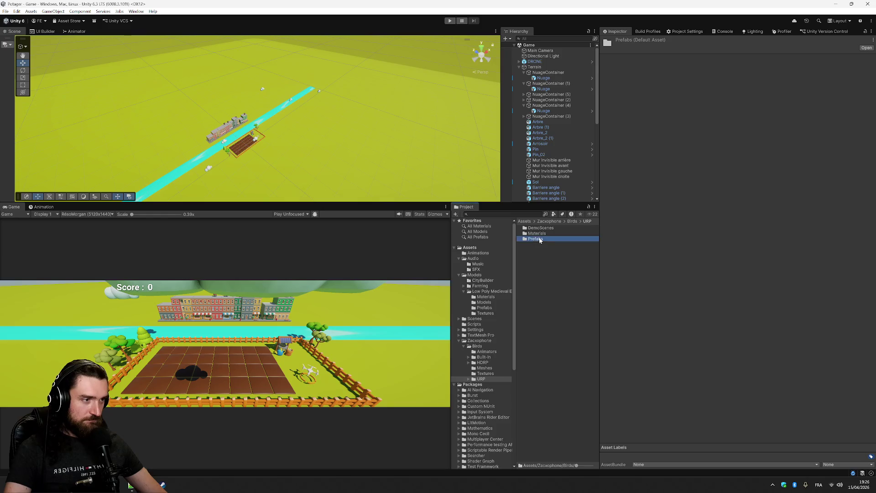
{"action": "double_click", "coordinate": [536, 239]}
Step: Preview the 01, 03, 05 and 15 bird prefabs, settling back on 03BirdsPrefab
{"action": "left_click", "coordinate": [551, 228]}
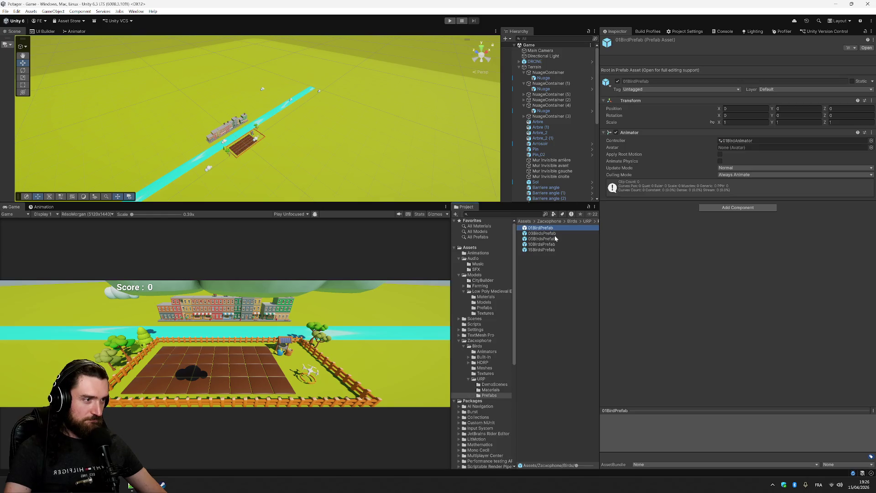
{"action": "left_click", "coordinate": [555, 233]}
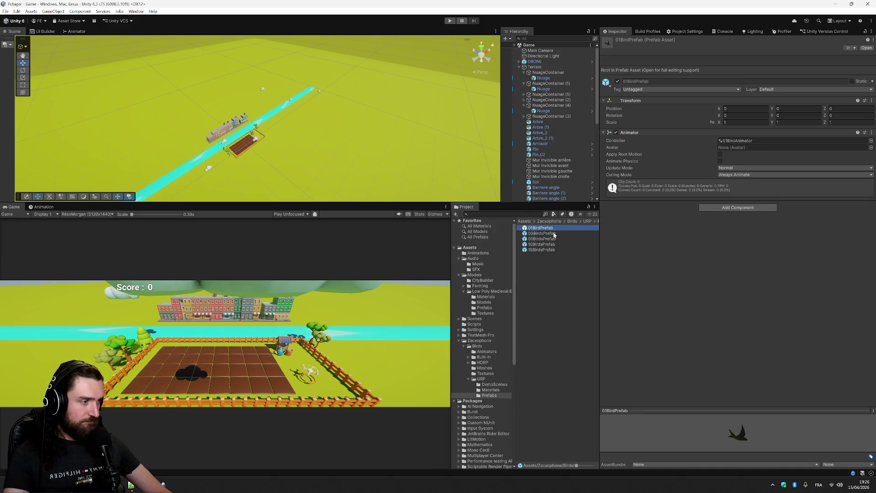
{"action": "left_click", "coordinate": [556, 239]}
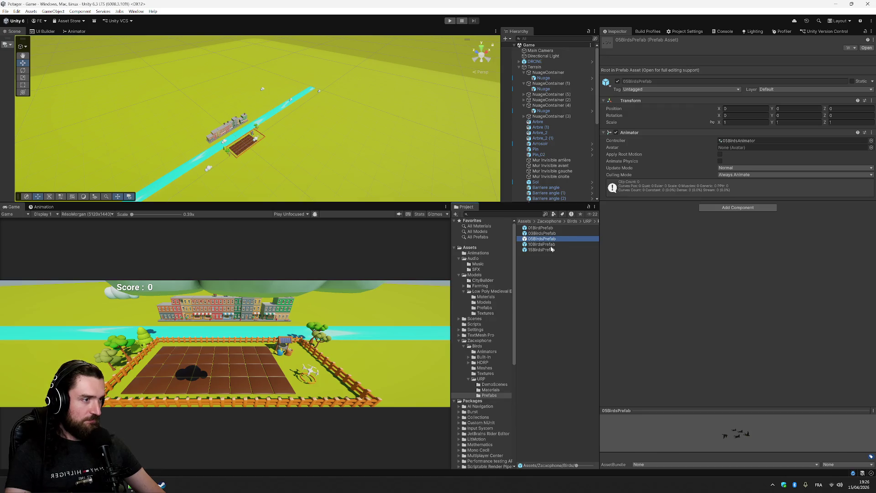
{"action": "left_click", "coordinate": [551, 249]}
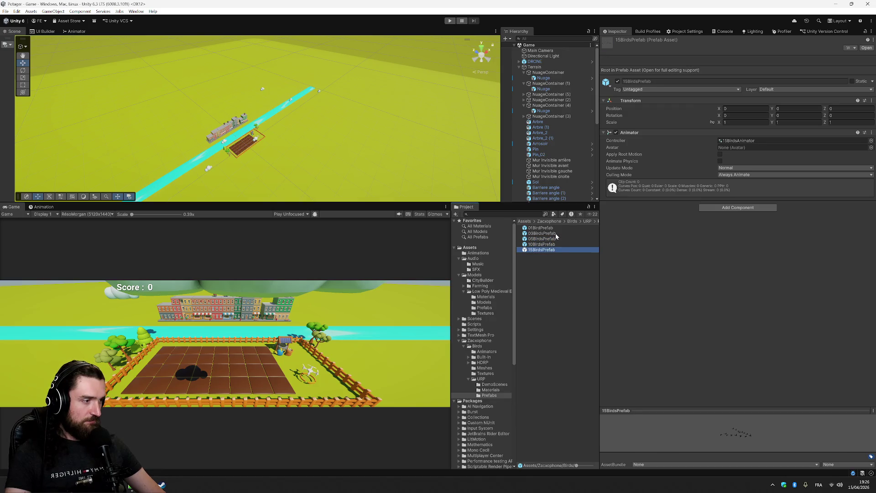
{"action": "left_click", "coordinate": [556, 233]}
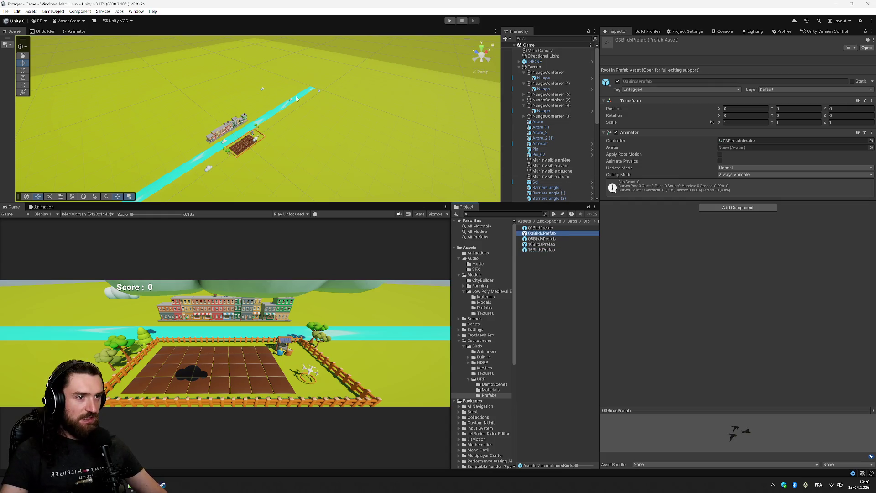
{"action": "scroll", "coordinate": [302, 139], "scroll_direction": "up", "scroll_amount": 3}
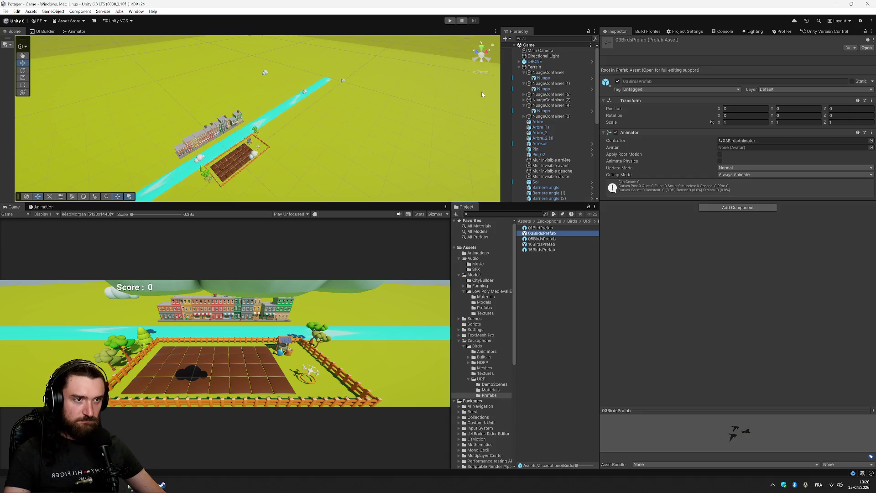
{"action": "left_click", "coordinate": [534, 67]}
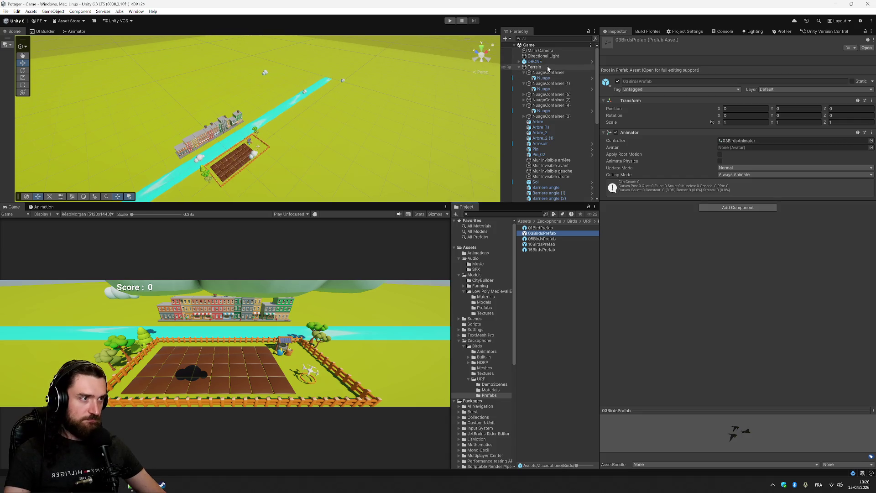
Step: Frame the terrain from a low angle and drag 03BirdsPrefab under Terrain
{"action": "key", "text": "f"}
{"action": "scroll", "coordinate": [276, 130], "scroll_direction": "up", "scroll_amount": 5}
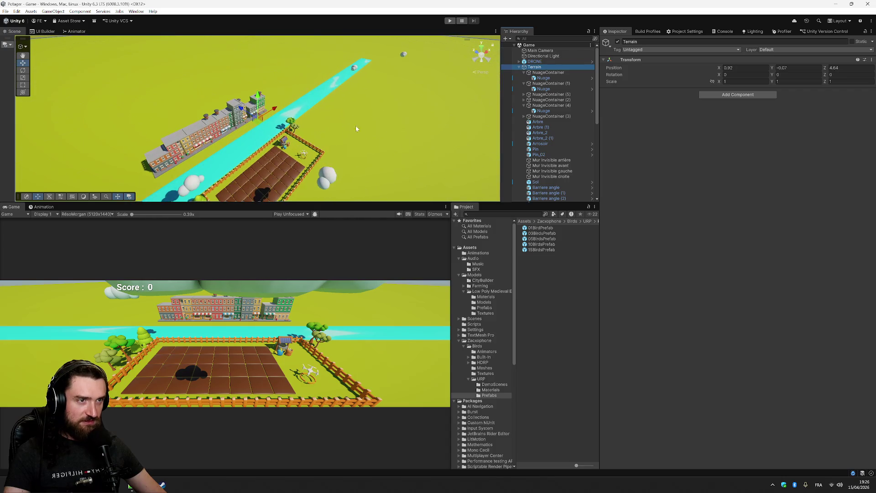
{"action": "left_click_drag", "start_coordinate": [355, 125], "coordinate": [283, 93]}
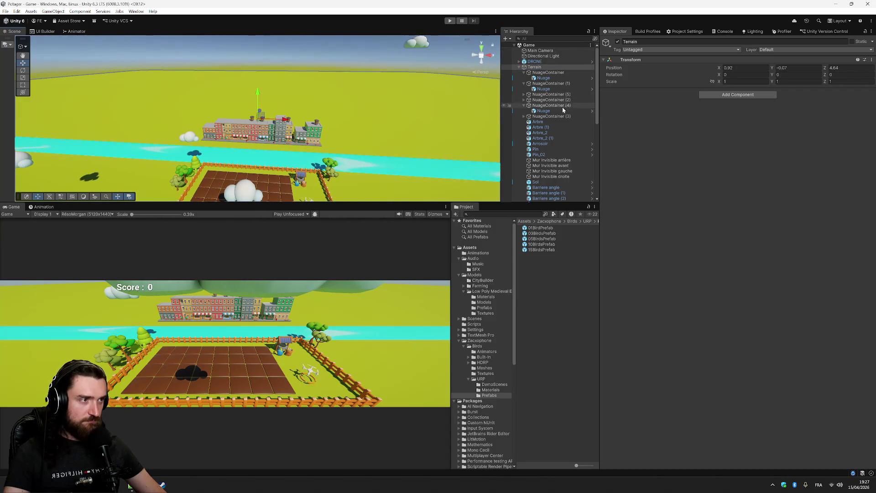
{"action": "mouse_move", "coordinate": [541, 237]}
{"action": "left_mouse_down"}
{"action": "mouse_move", "coordinate": [561, 143]}
{"action": "mouse_move", "coordinate": [554, 72]}
{"action": "left_mouse_up"}
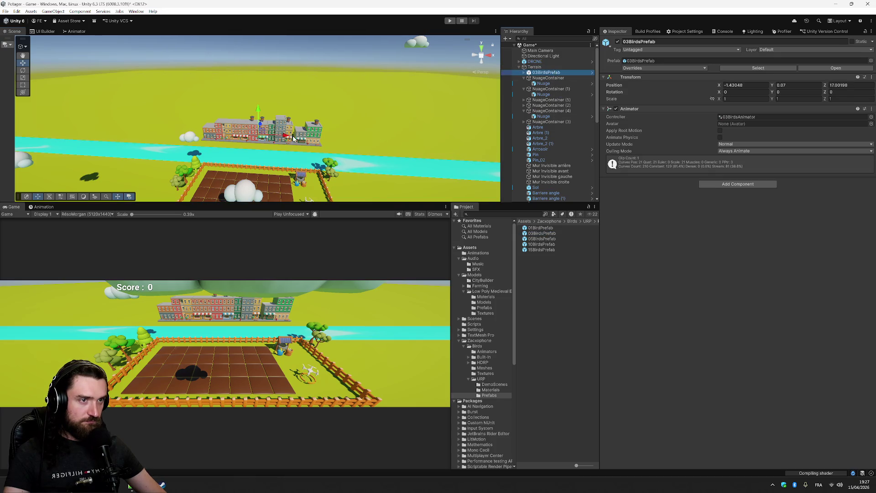
{"action": "mouse_move", "coordinate": [258, 110]}
{"action": "left_mouse_down"}
{"action": "mouse_move", "coordinate": [259, 97]}
{"action": "mouse_move", "coordinate": [259, 125]}
{"action": "mouse_move", "coordinate": [239, 176]}
{"action": "mouse_move", "coordinate": [279, 182]}
{"action": "left_mouse_up"}
Step: Zero the flock's position, then raise it above the ground to Y 2.27
{"action": "scroll", "coordinate": [279, 182], "scroll_direction": "up", "scroll_amount": 2}
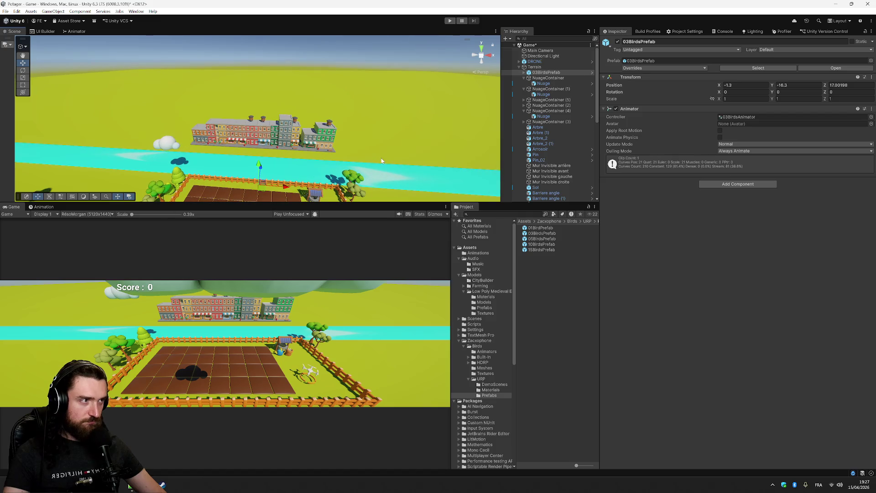
{"action": "scroll", "coordinate": [280, 182], "scroll_direction": "down", "scroll_amount": 3}
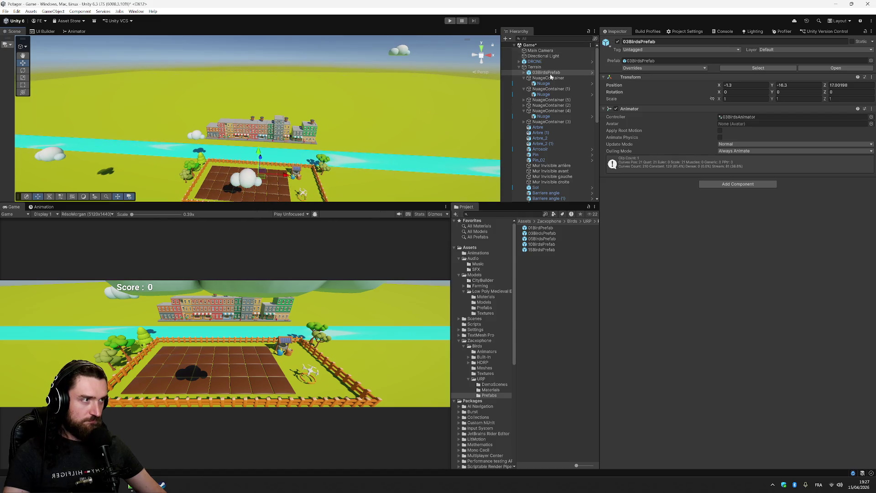
{"action": "left_click", "coordinate": [765, 86]}
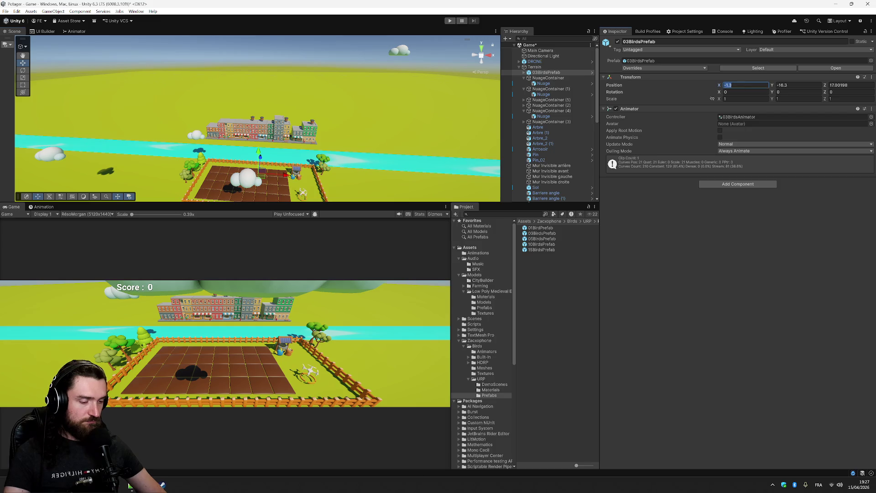
{"action": "type", "text": "0"}
{"action": "key", "text": "Tab"}
{"action": "type", "text": "0"}
{"action": "key", "text": "Tab"}
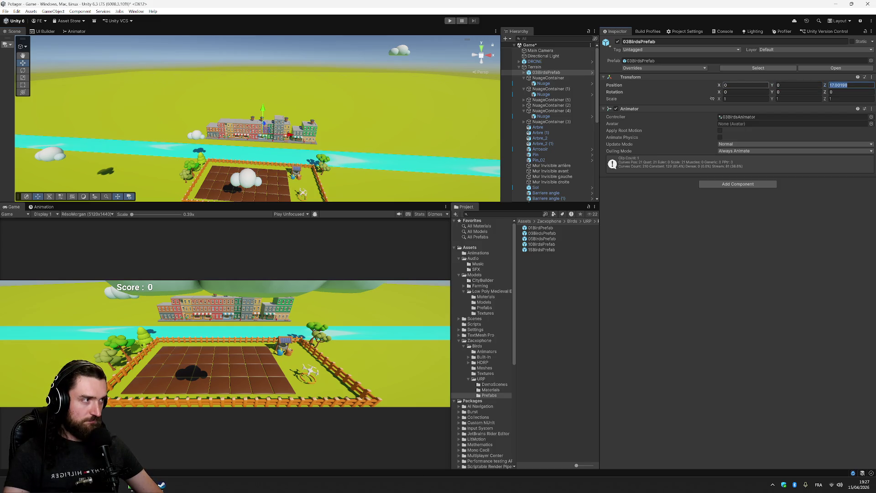
{"action": "type", "text": "0"}
{"action": "right_click", "coordinate": [729, 85]}
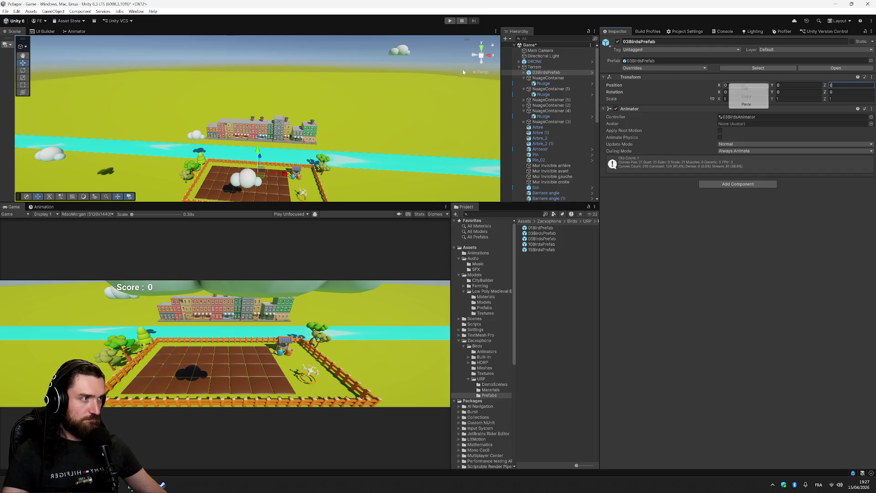
{"action": "left_click", "coordinate": [259, 139]}
{"action": "left_click_drag", "start_coordinate": [259, 145], "coordinate": [259, 137]}
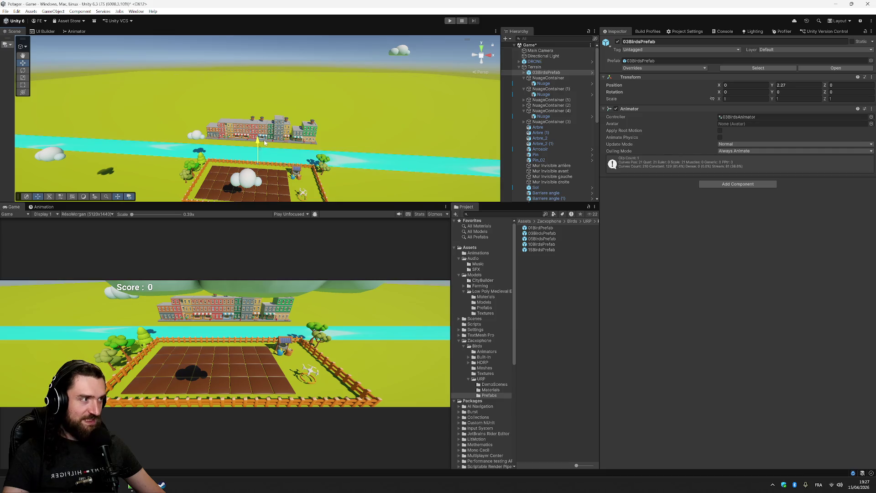
Step: Set the bird flock's Y scale to 20
{"action": "left_click", "coordinate": [796, 100]}
{"action": "type", "text": "10"}
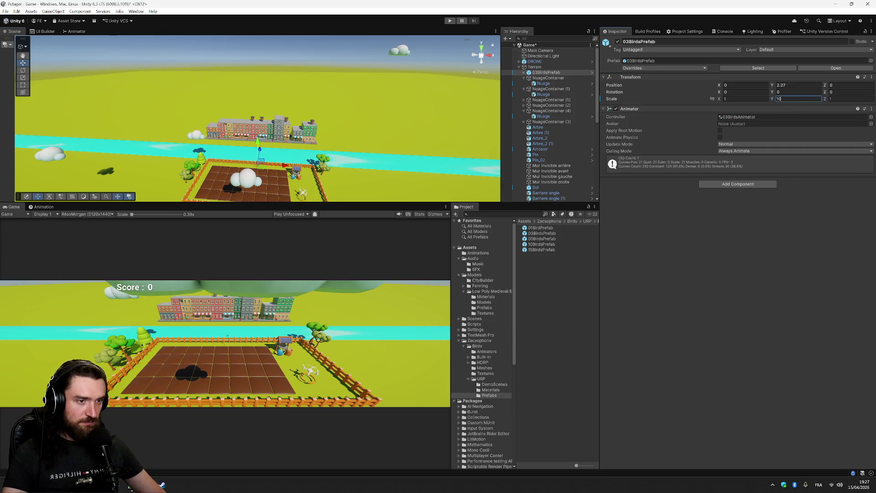
{"action": "key", "text": "ctrl+a"}
{"action": "type", "text": "20"}
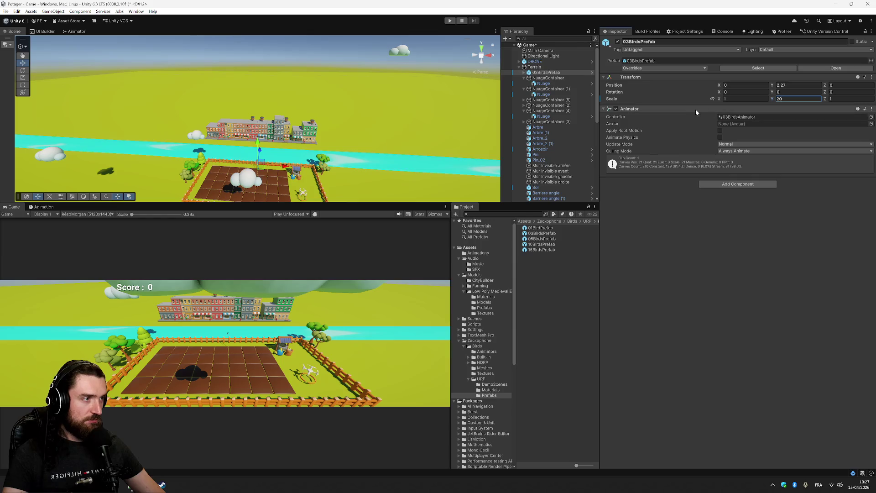
{"action": "left_click", "coordinate": [43, 207]}
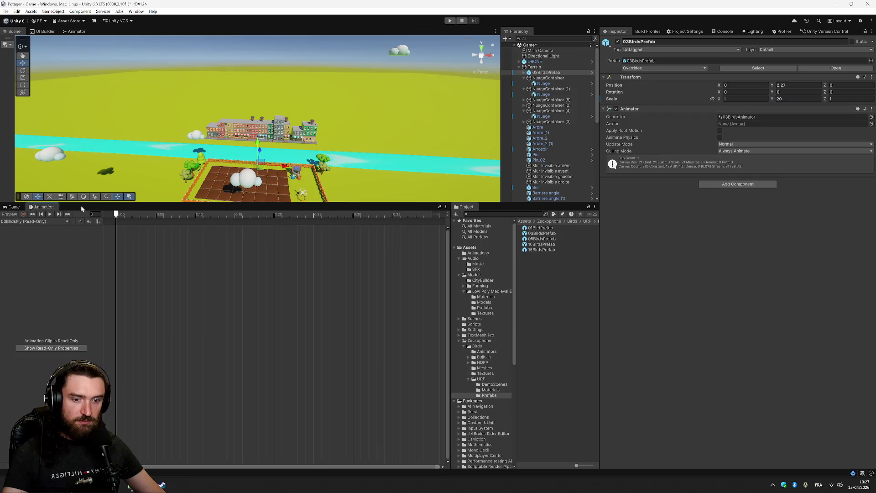
Step: Preview the 03BirdsFly animation, then set the flock's Z and X scale to 20
{"action": "left_click", "coordinate": [50, 214]}
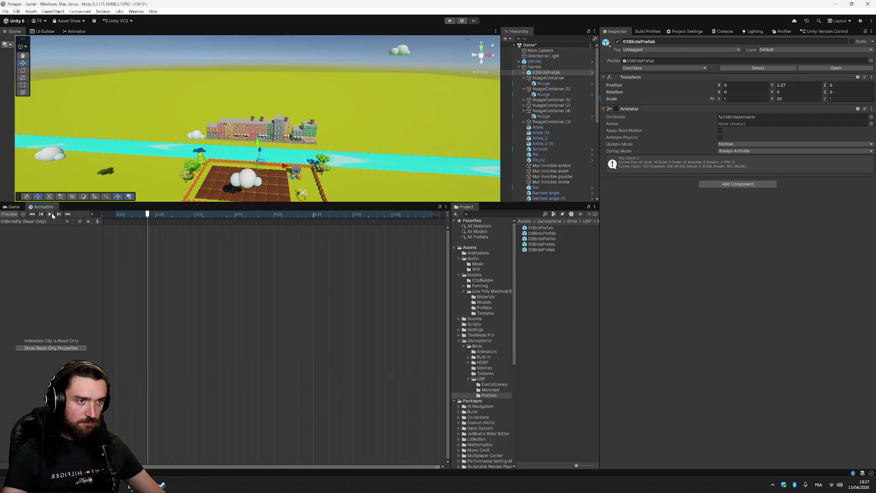
{"action": "left_click", "coordinate": [14, 206]}
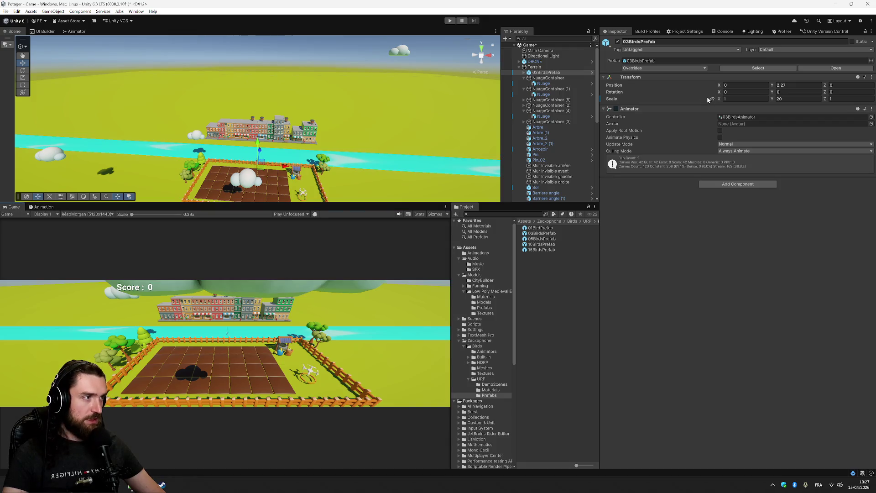
{"action": "left_click", "coordinate": [840, 99]}
{"action": "type", "text": "20"}
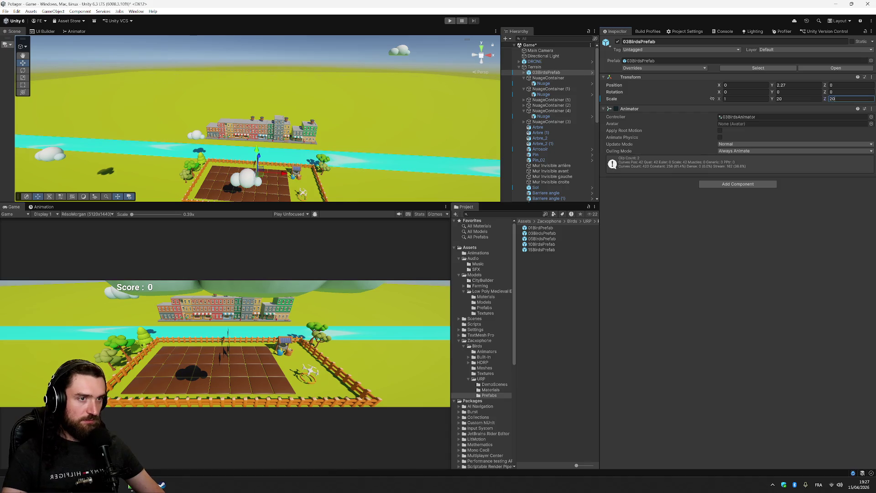
{"action": "key", "text": "shift+Tab"}
{"action": "key", "text": "shift+Tab"}
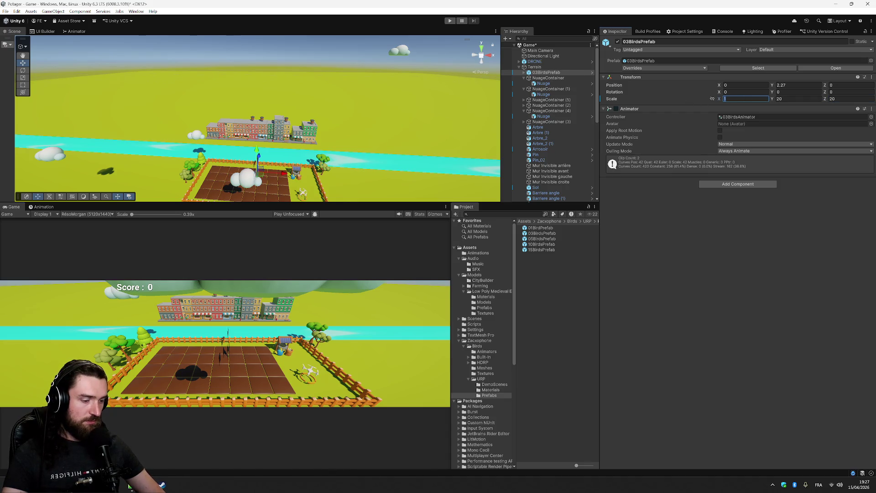
{"action": "type", "text": "20"}
Step: Rotate the flock -90° around Y, leaving X rotation unchanged
{"action": "left_click", "coordinate": [745, 92]}
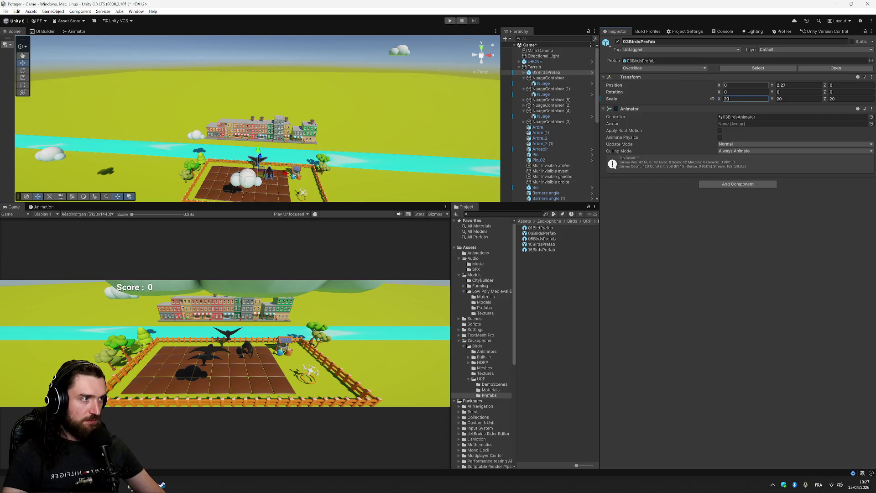
{"action": "type", "text": "90"}
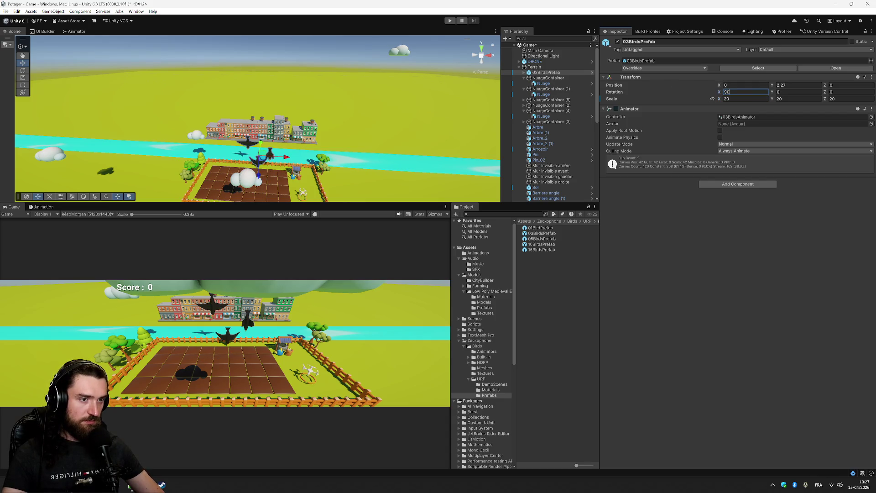
{"action": "key", "text": "Escape"}
{"action": "left_click", "coordinate": [797, 91]}
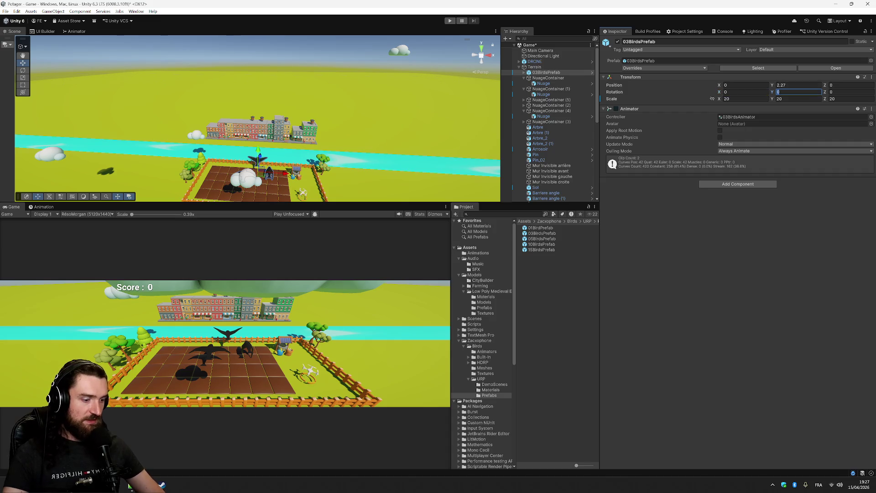
{"action": "type", "text": "90"}
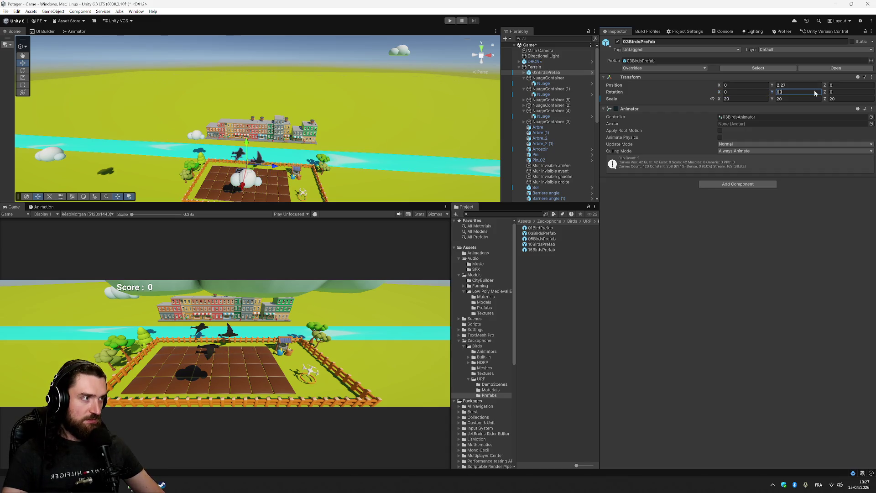
{"action": "key", "text": "BackSpace"}
{"action": "key", "text": "BackSpace"}
{"action": "type", "text": "-90"}
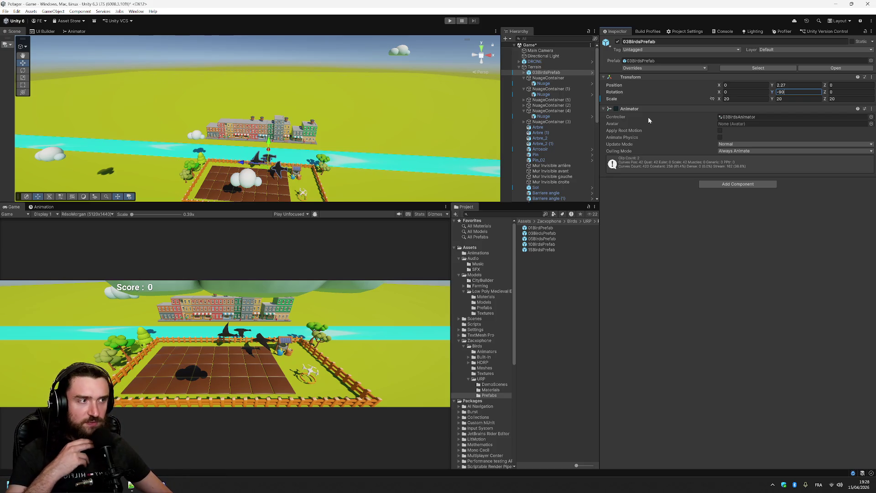
Step: Enable the birds' Animator, open the 03BirdsAnimator graph and inspect its 03BirdsFly state
{"action": "left_click", "coordinate": [617, 110]}
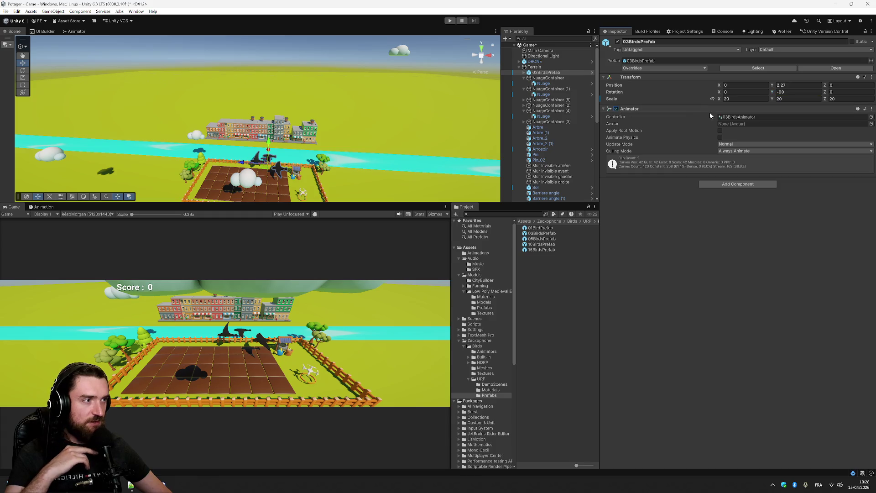
{"action": "left_click", "coordinate": [870, 120]}
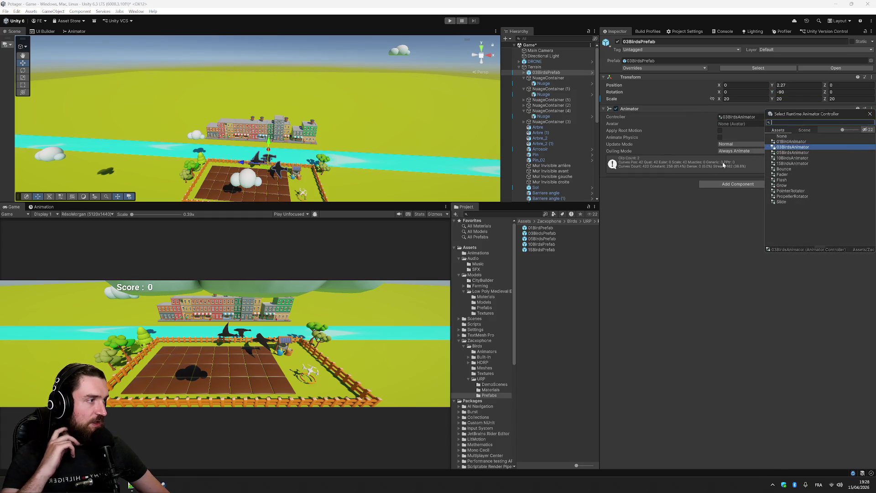
{"action": "left_click", "coordinate": [717, 143]}
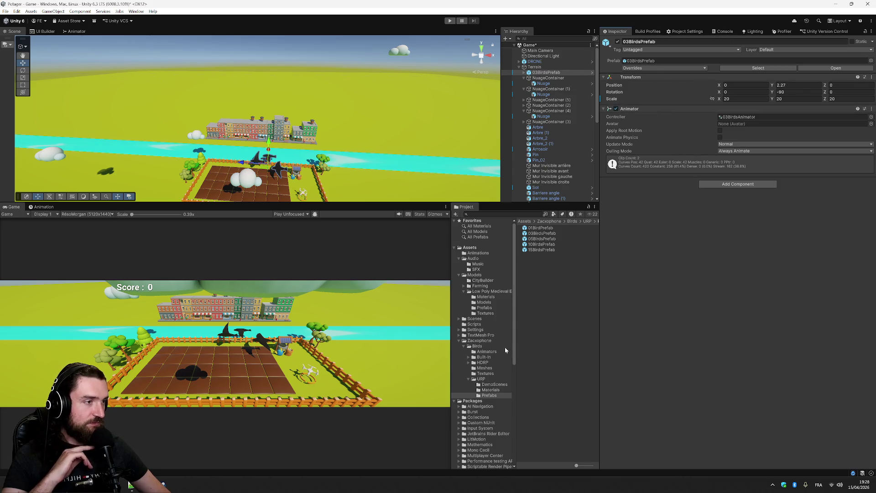
{"action": "left_click", "coordinate": [488, 352]}
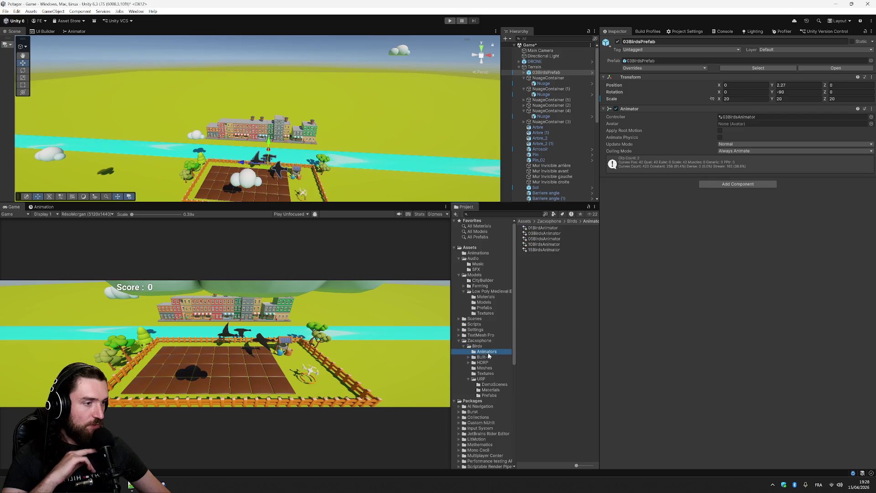
{"action": "left_click", "coordinate": [546, 234]}
{"action": "double_click", "coordinate": [546, 234]}
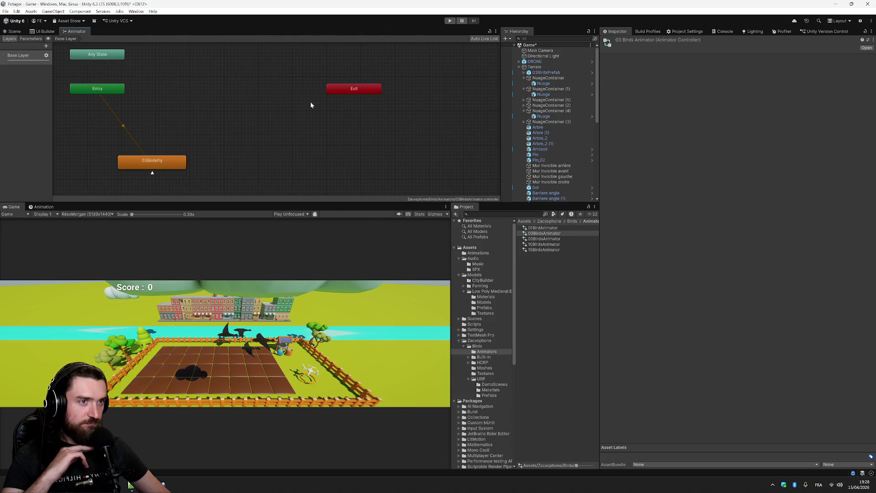
{"action": "left_click", "coordinate": [159, 164]}
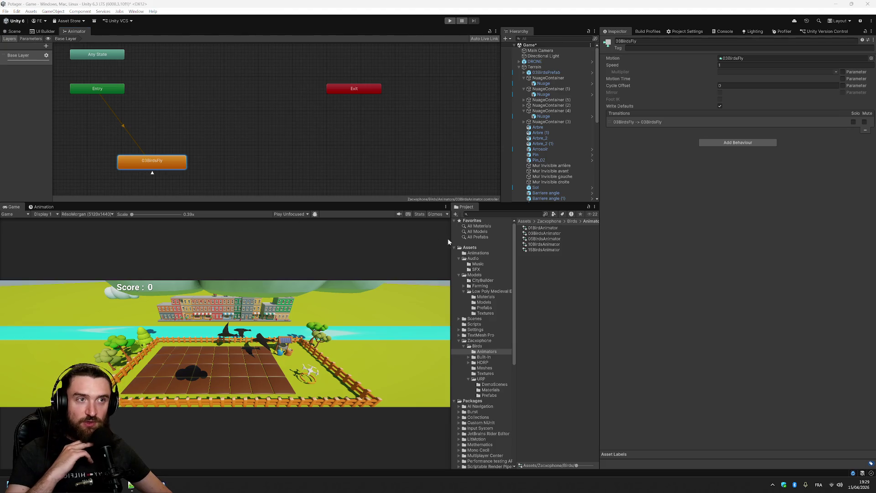
{"action": "left_click", "coordinate": [560, 73]}
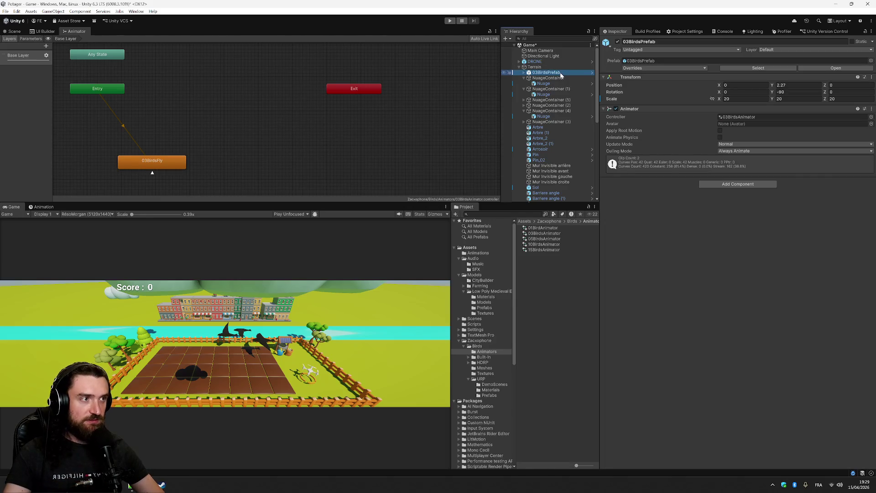
Step: Delete 03BirdsPrefab from the scene
{"action": "key", "text": "Delete"}
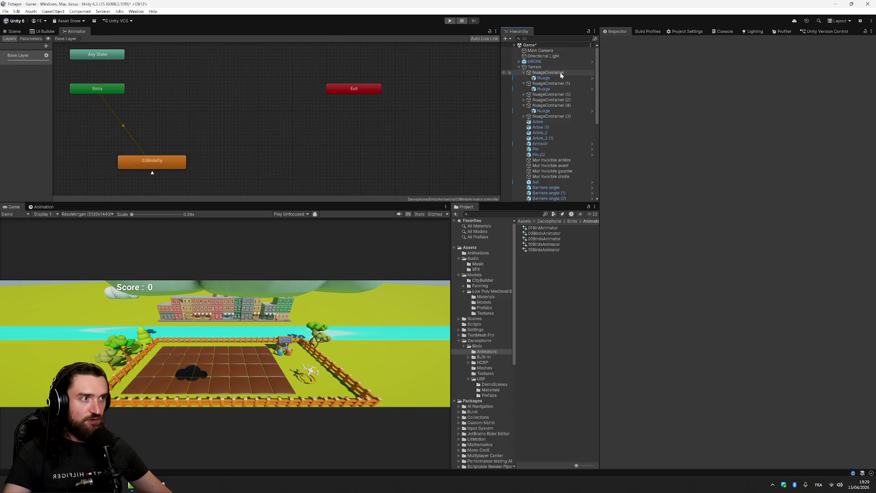
{"action": "left_click", "coordinate": [5, 11]}
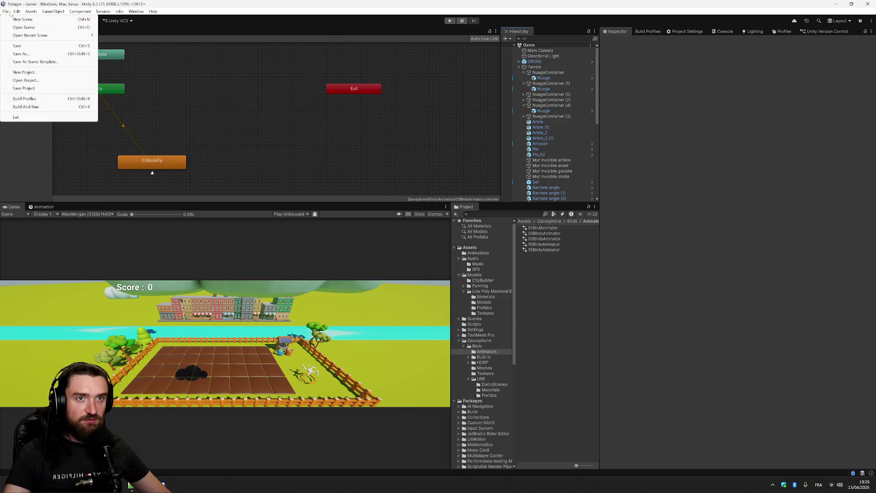
{"action": "left_click", "coordinate": [323, 4]}
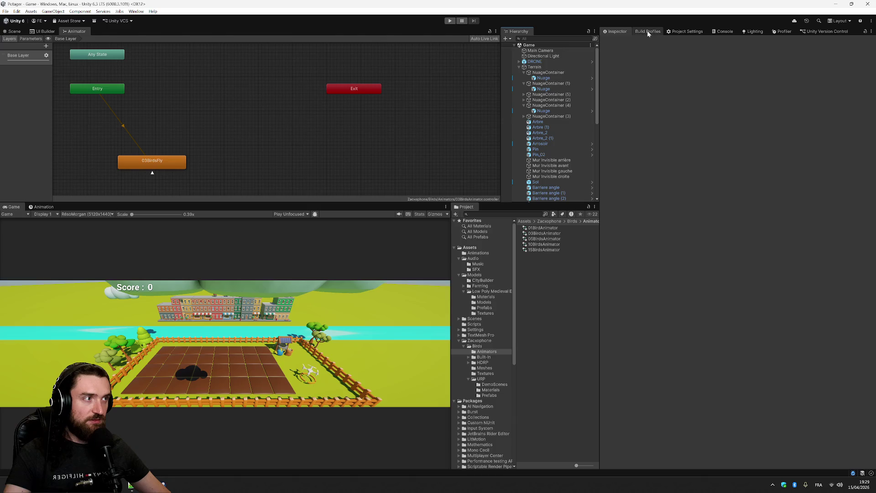
Step: Change the build version to 0.1.2 and build for Windows into Builds despite the missing project ID
{"action": "left_click", "coordinate": [647, 31]}
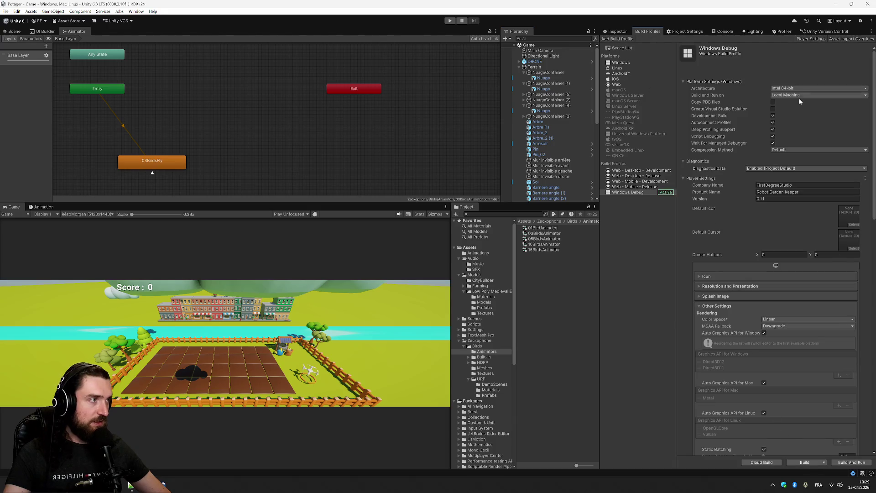
{"action": "left_click", "coordinate": [785, 198]}
{"action": "key", "text": "Right"}
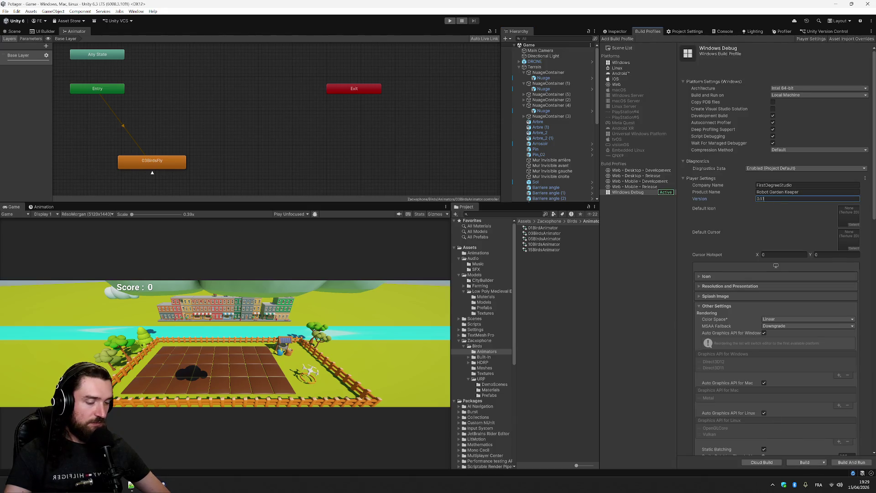
{"action": "key", "text": "BackSpace"}
{"action": "type", "text": "2"}
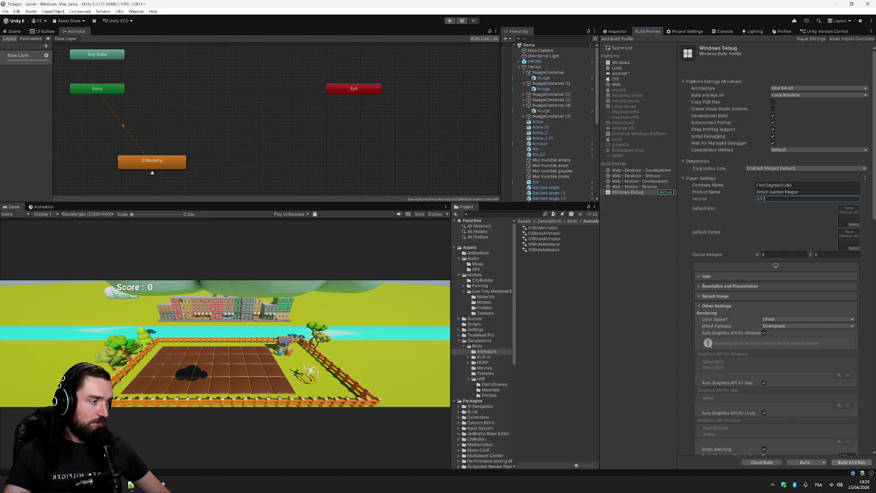
{"action": "left_click", "coordinate": [810, 461]}
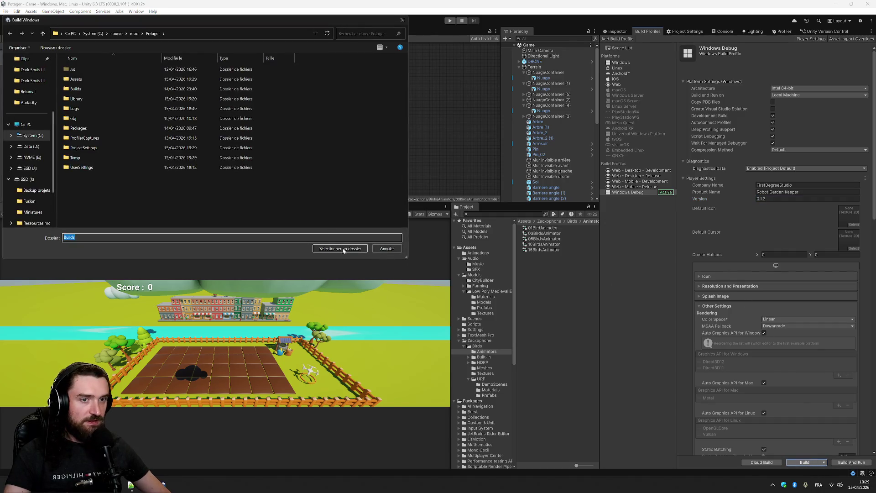
{"action": "left_click", "coordinate": [343, 250]}
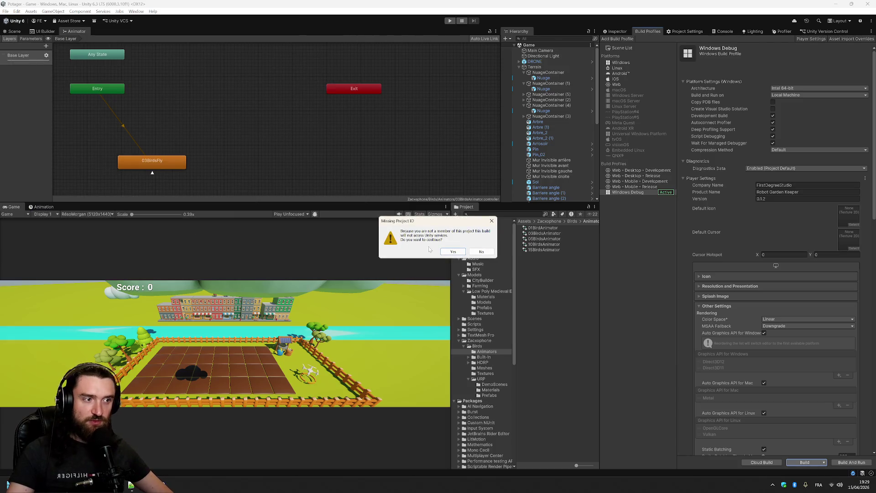
{"action": "left_click", "coordinate": [452, 253]}
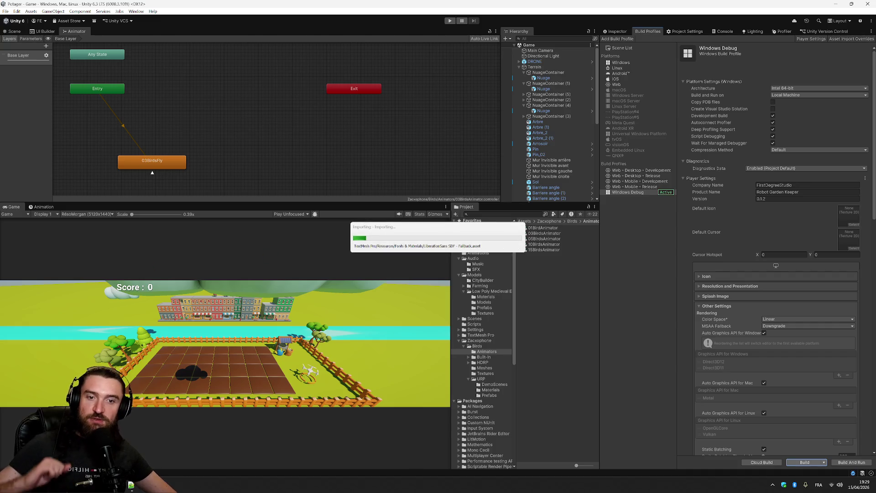